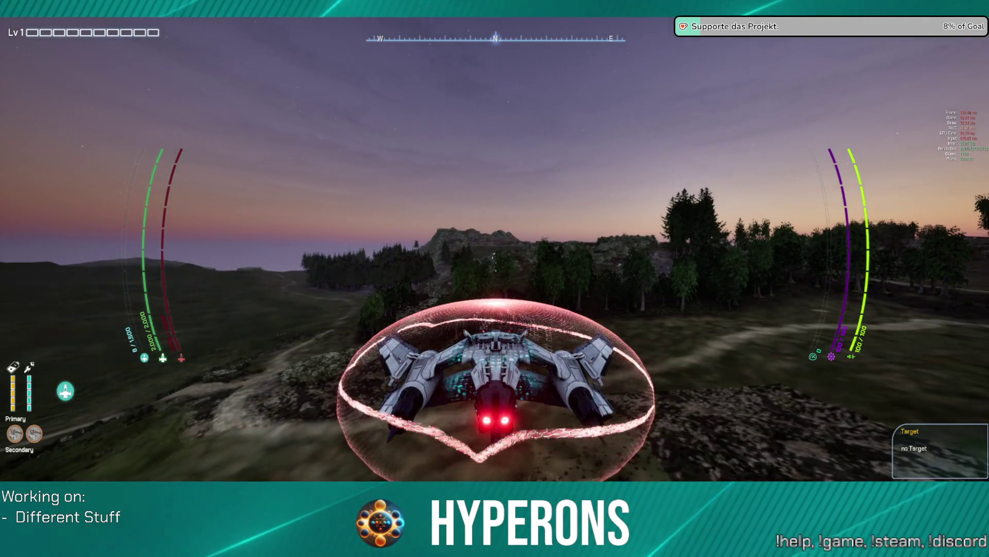
Boost the ship forward toward the rocky hilltop in Hyperons.
key(w)
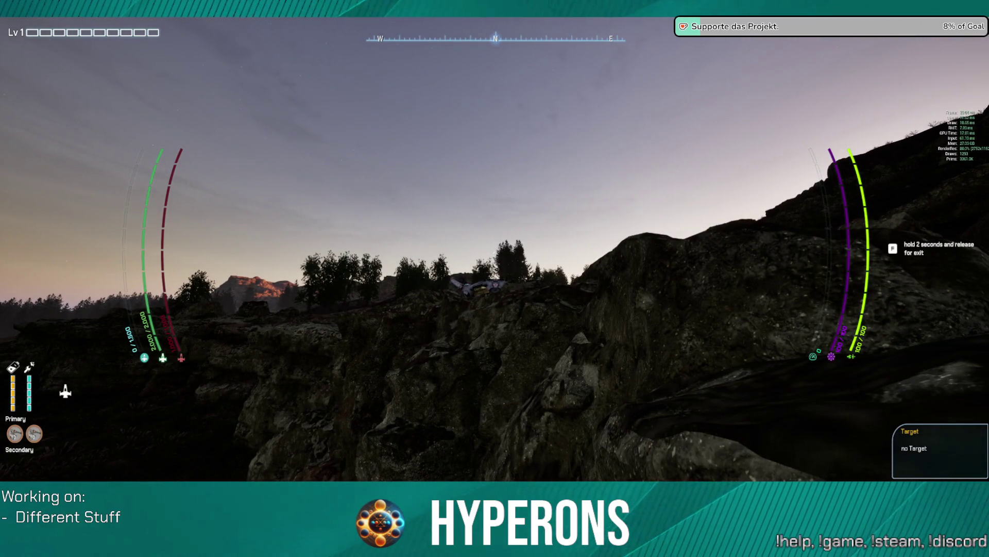
Step out of the ship and walk across the hillside toward the tree line and valley path.
key(f)
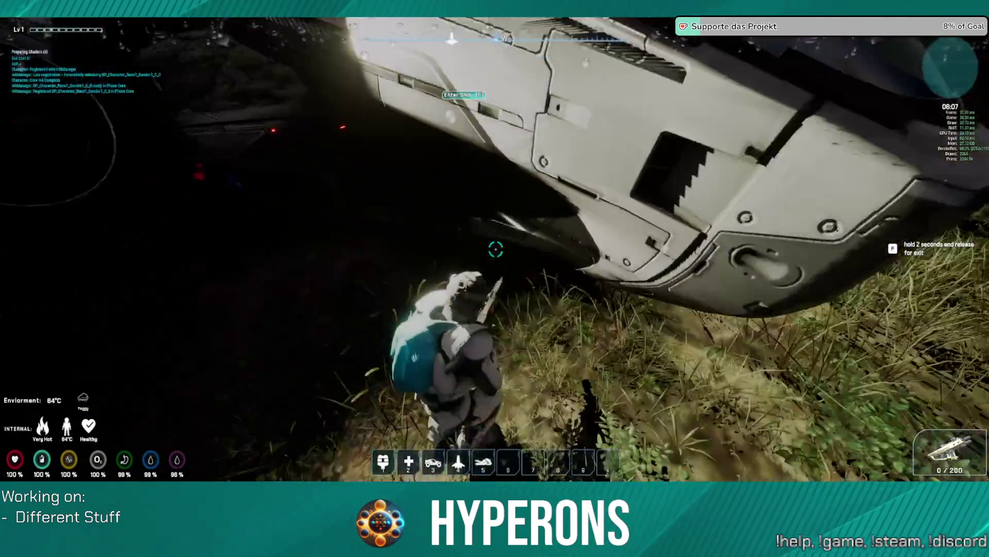
key(a)
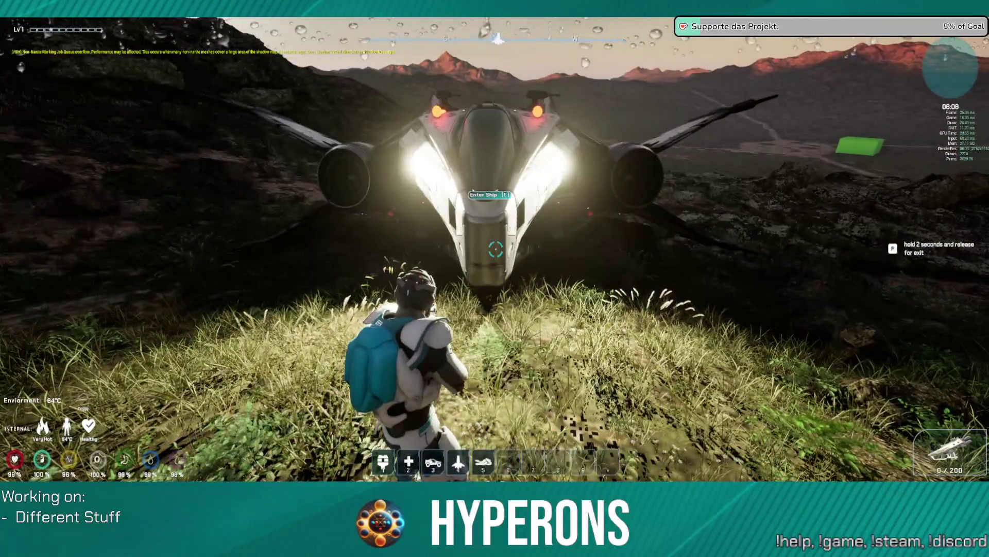
key(w)
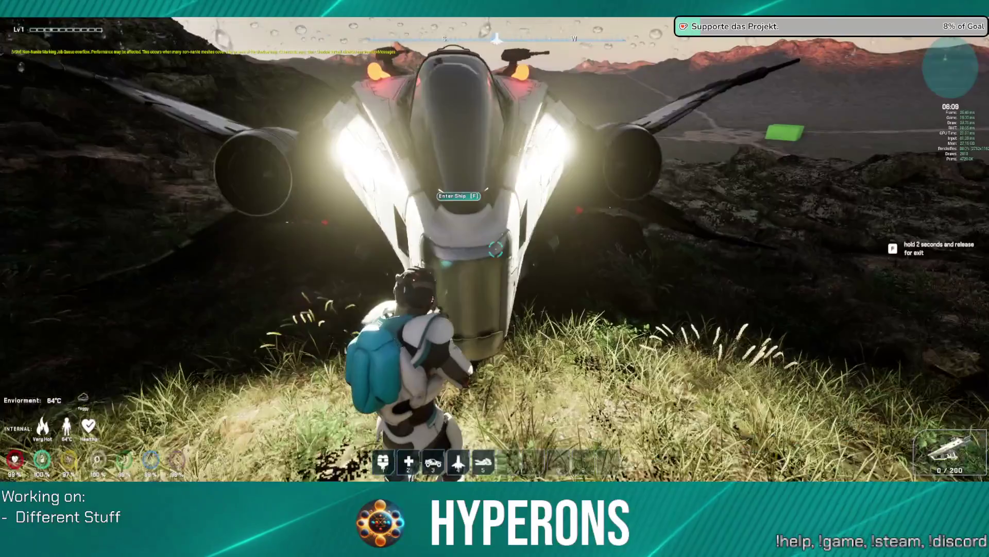
key(w)
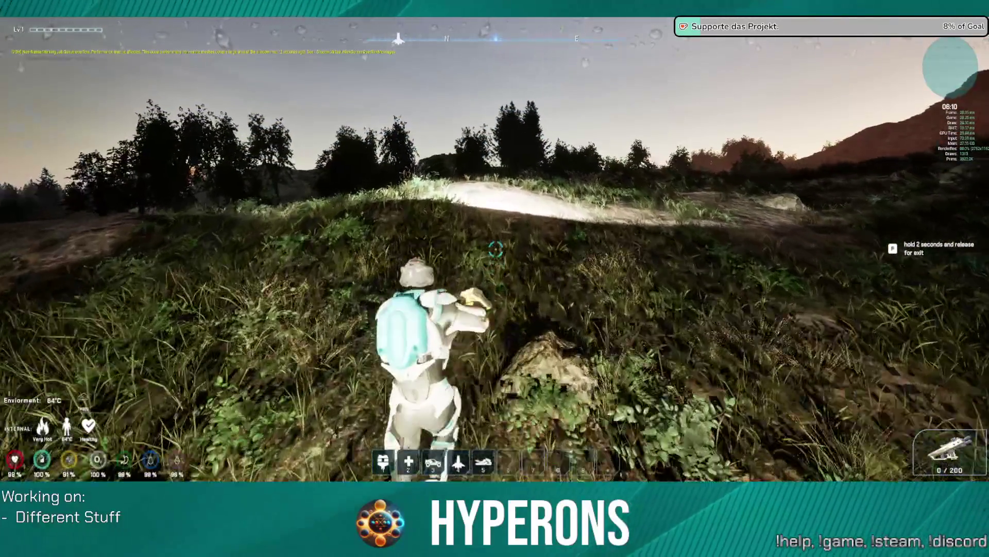
key(w)
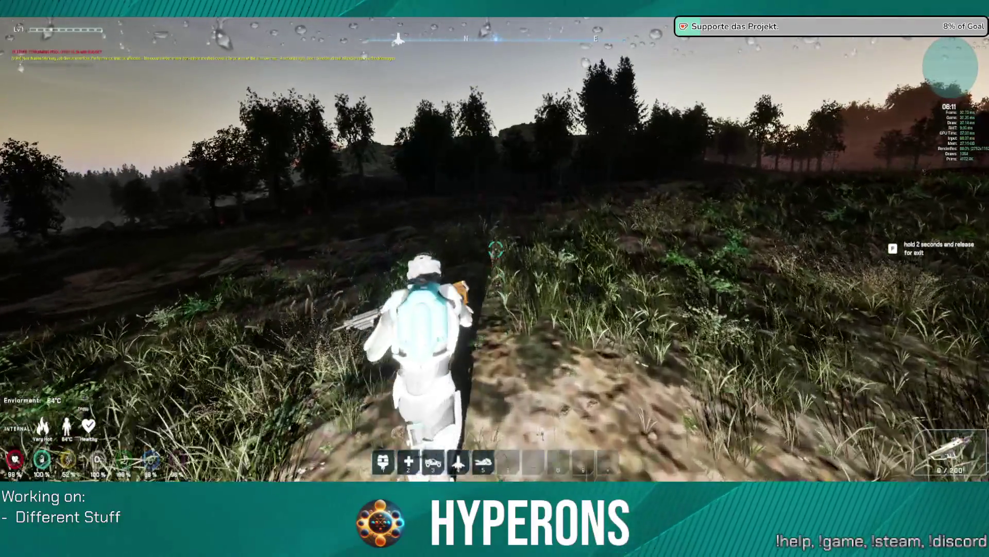
key(w)
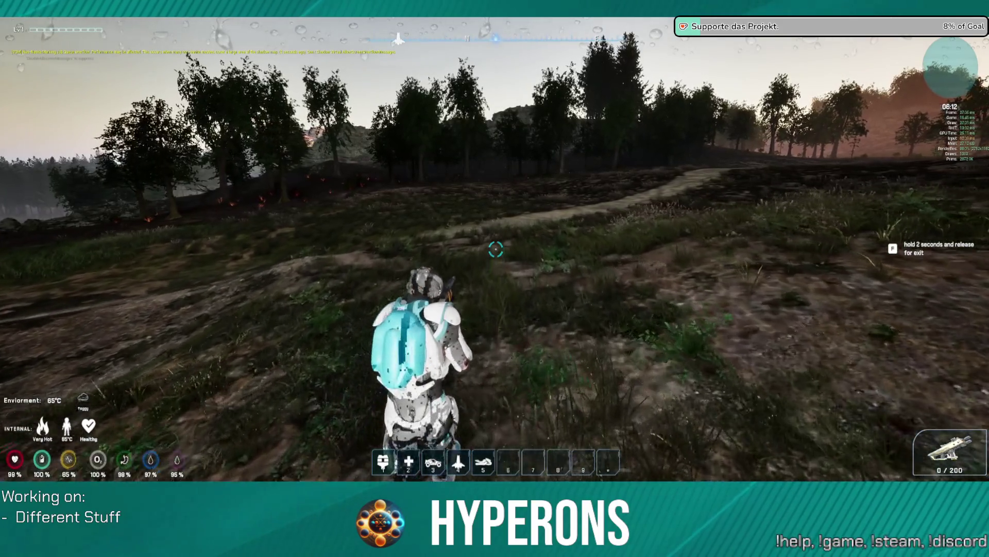
key(w)
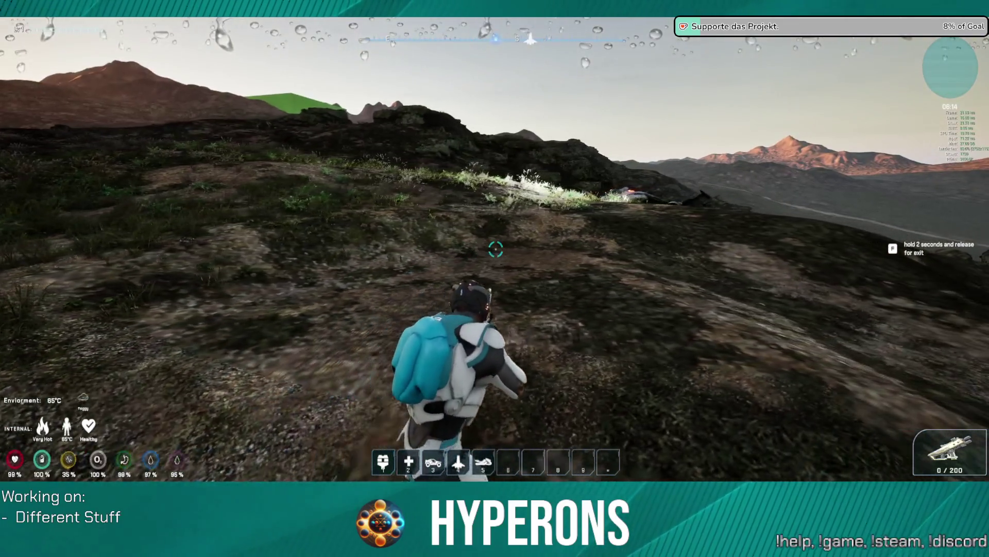
key(w)
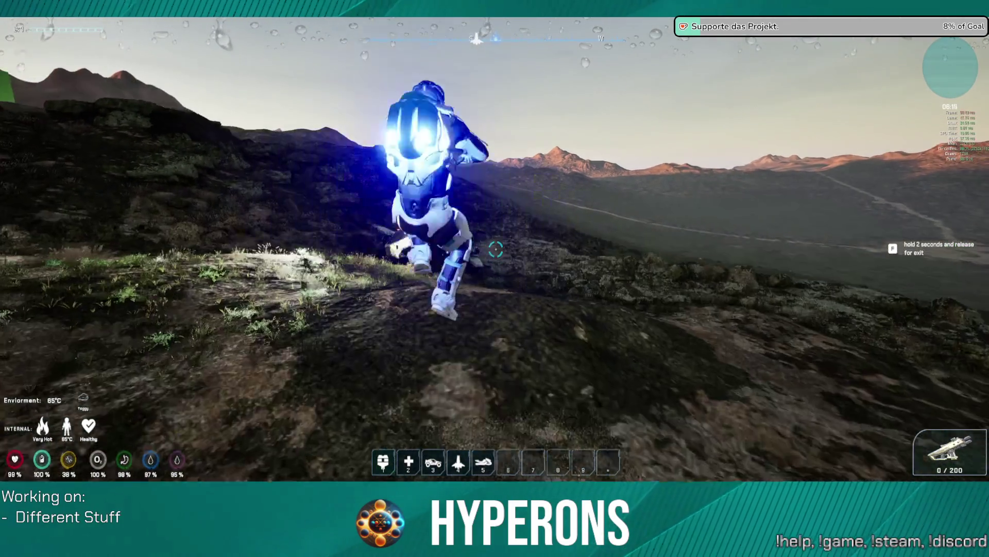
Walk back to the parked ship and board it again.
key(w)
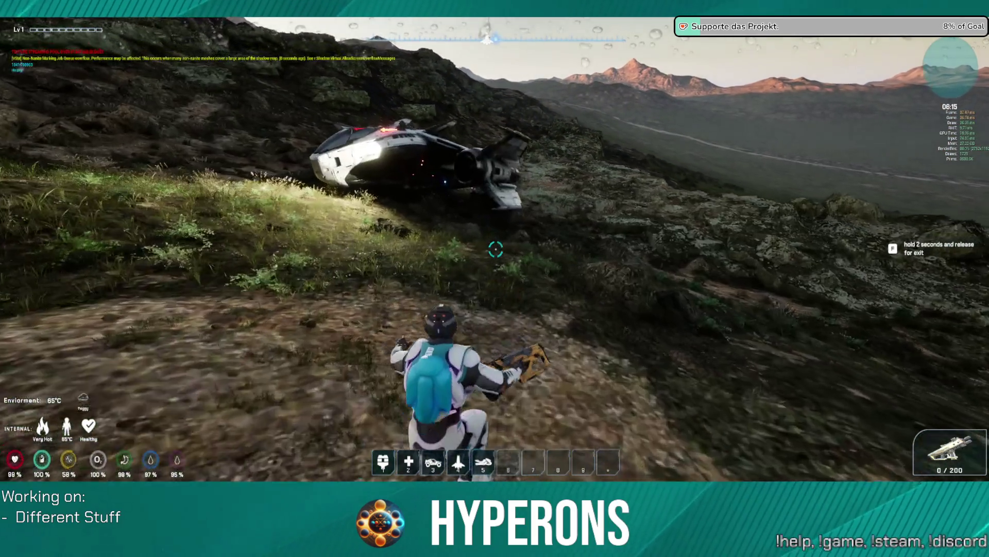
key(w)
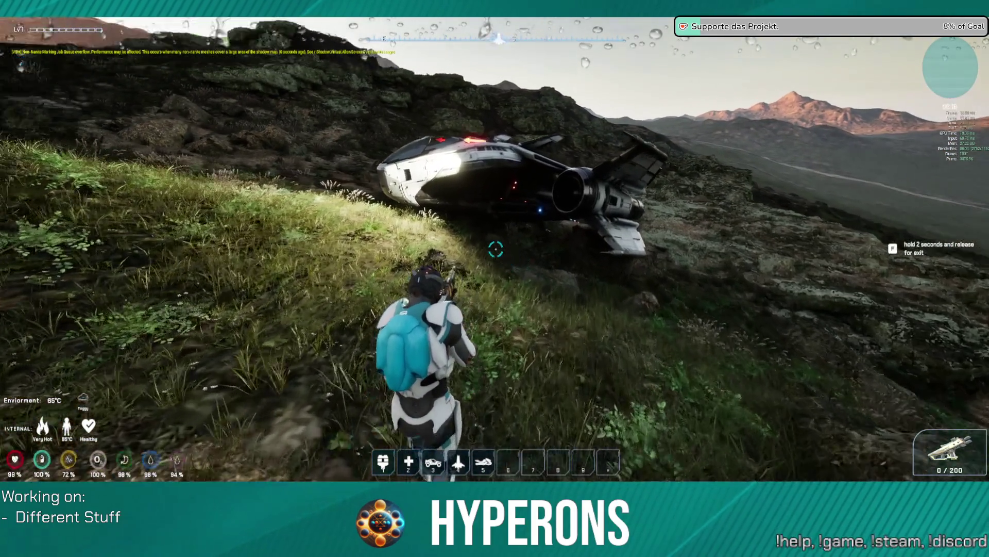
key(w)
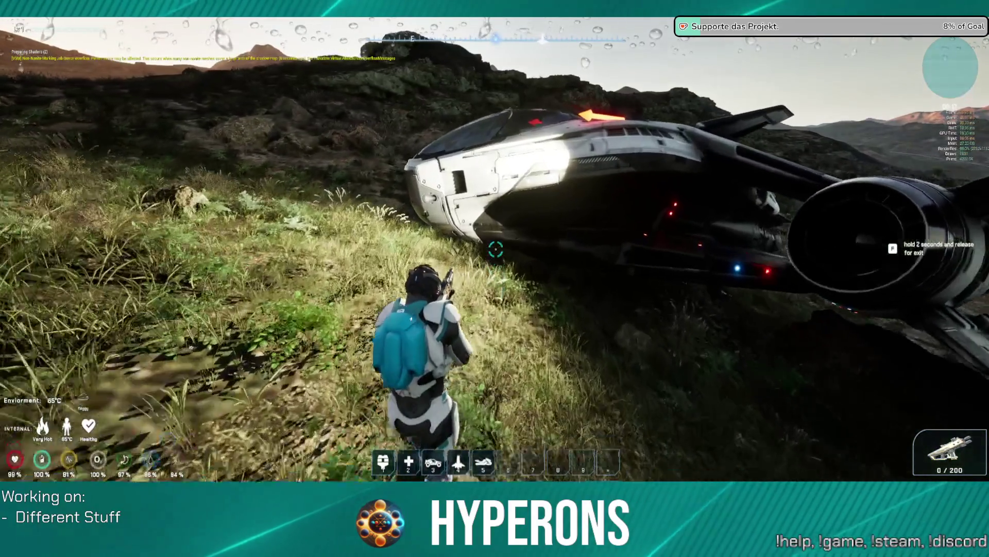
key(w)
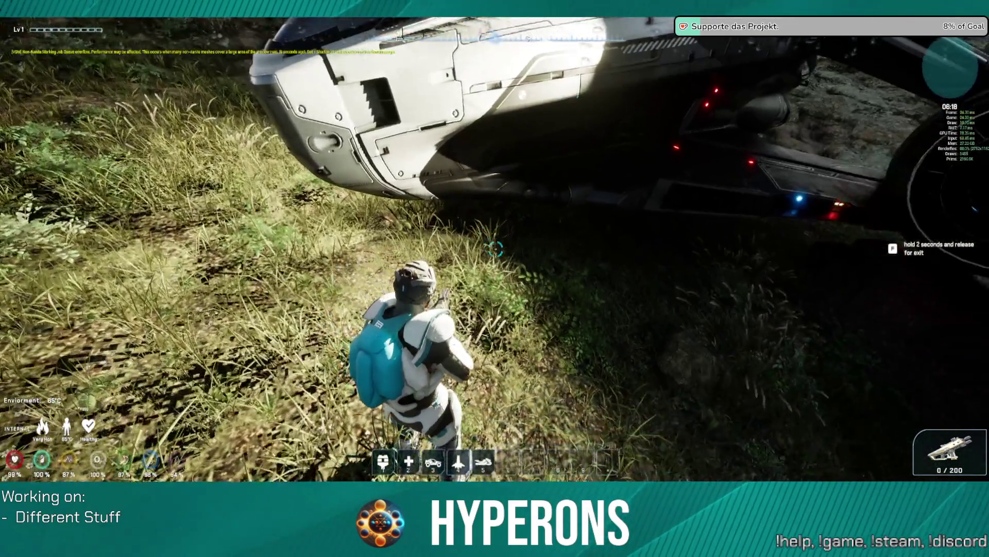
key(w)
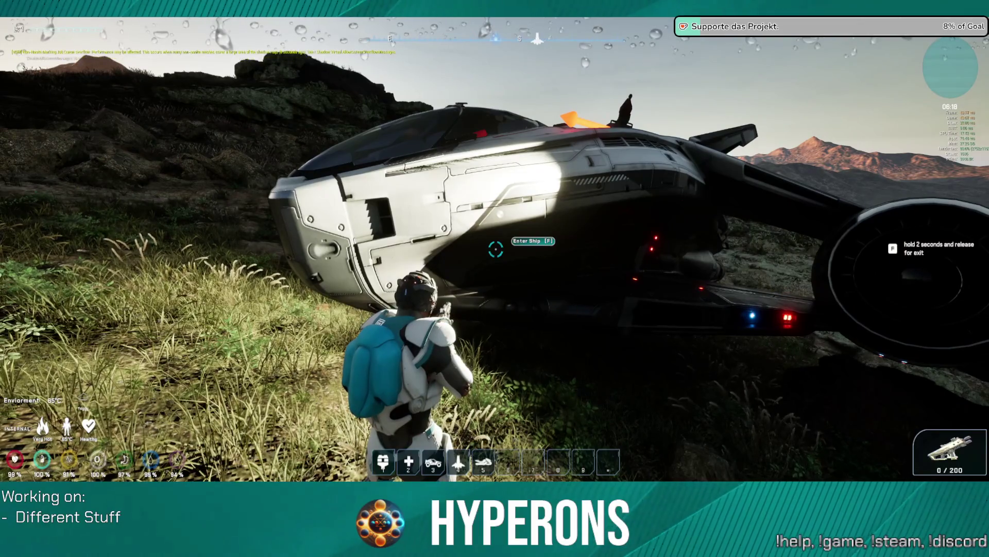
key(w)
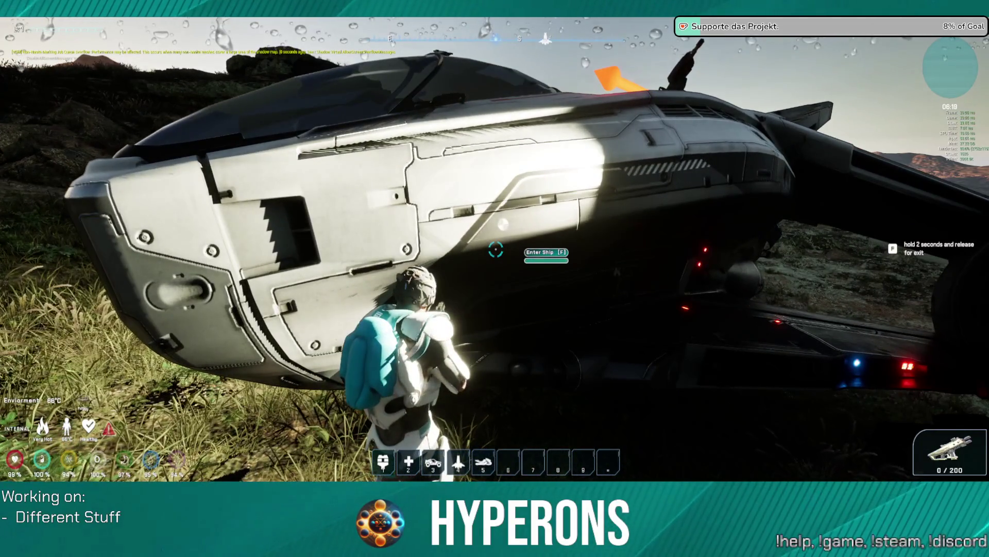
key(f)
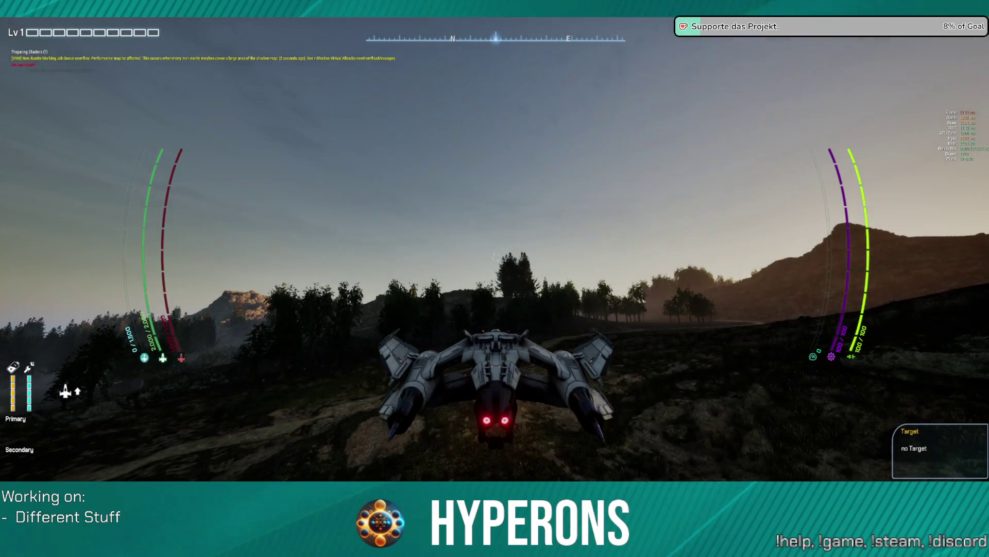
Lift off with the shield raised, roll past the mountain and bank right toward the islands.
key(w)
key(e)
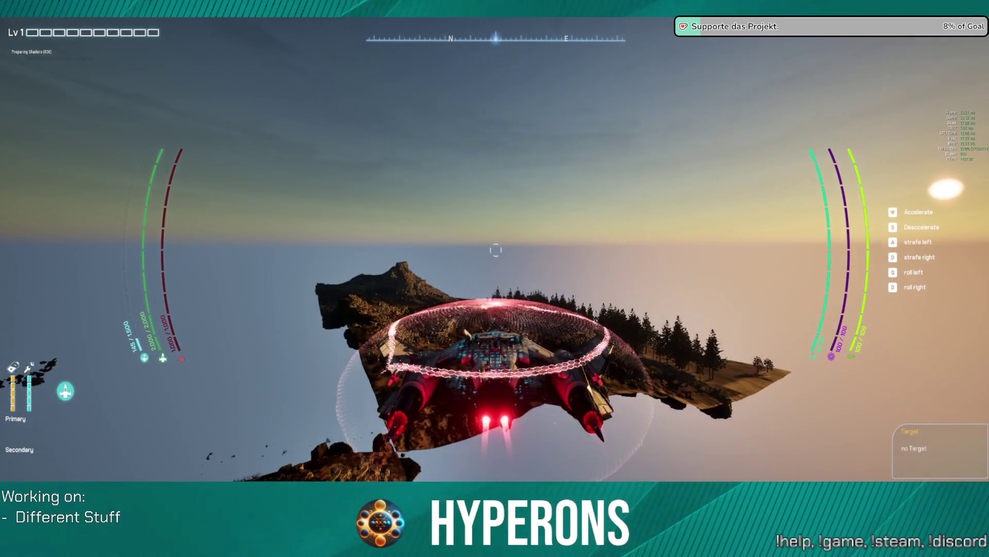
key(q)
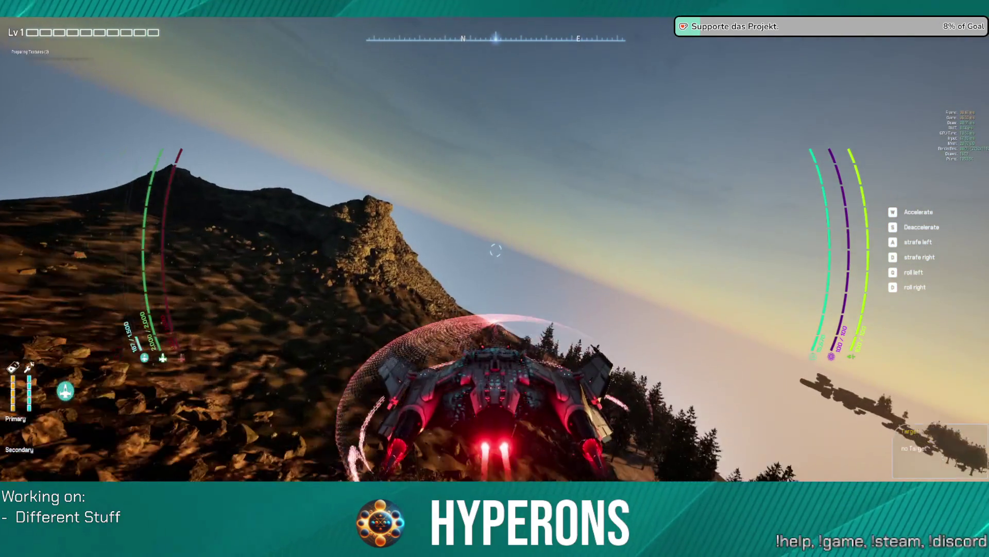
key(e)
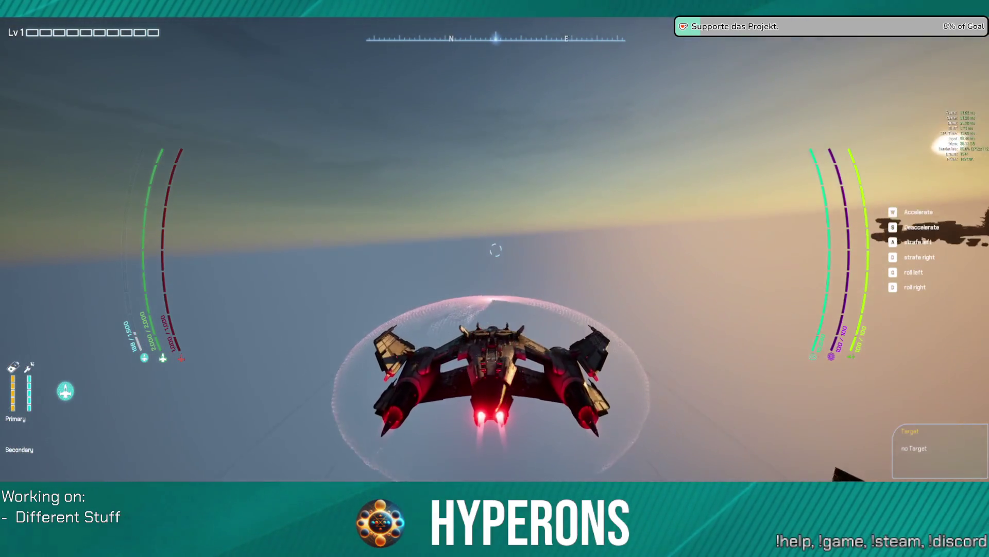
key(e)
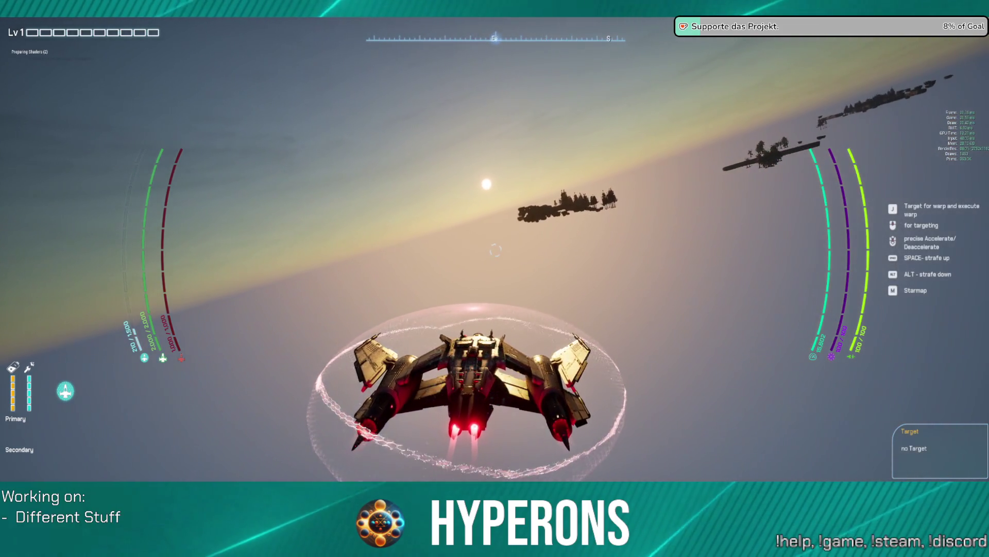
key(d)
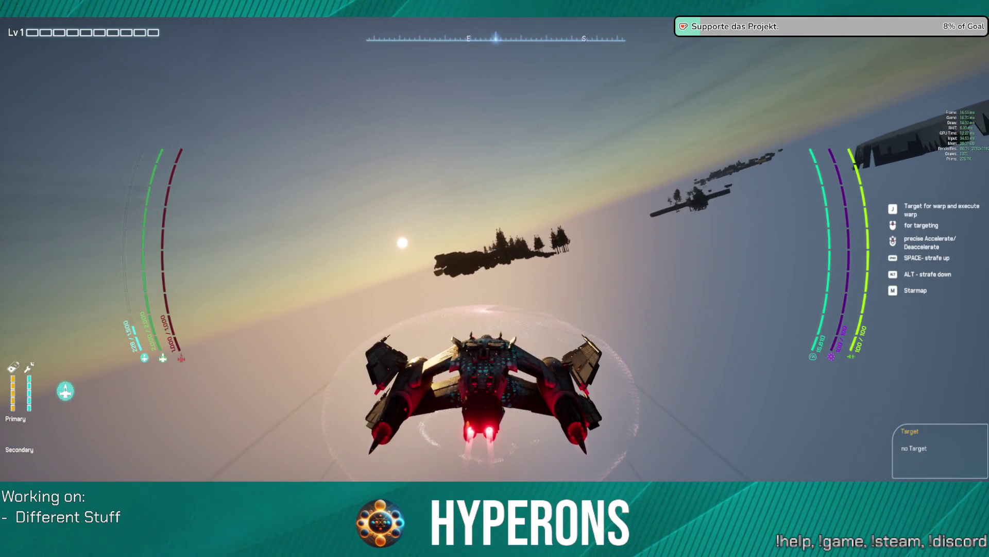
key(d)
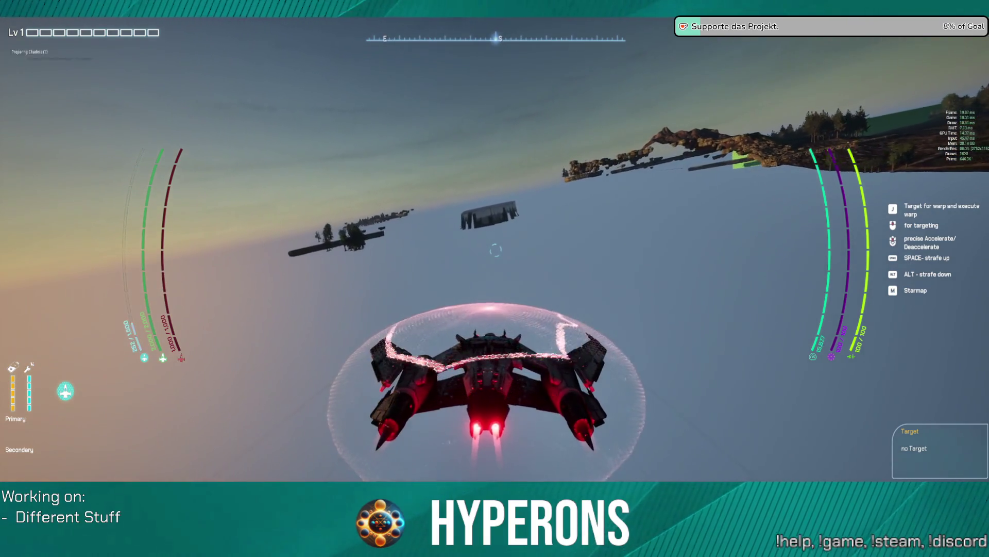
Accelerate past the floating islands, drop over the ridge and dive low over the sunlit hillside.
key(w)
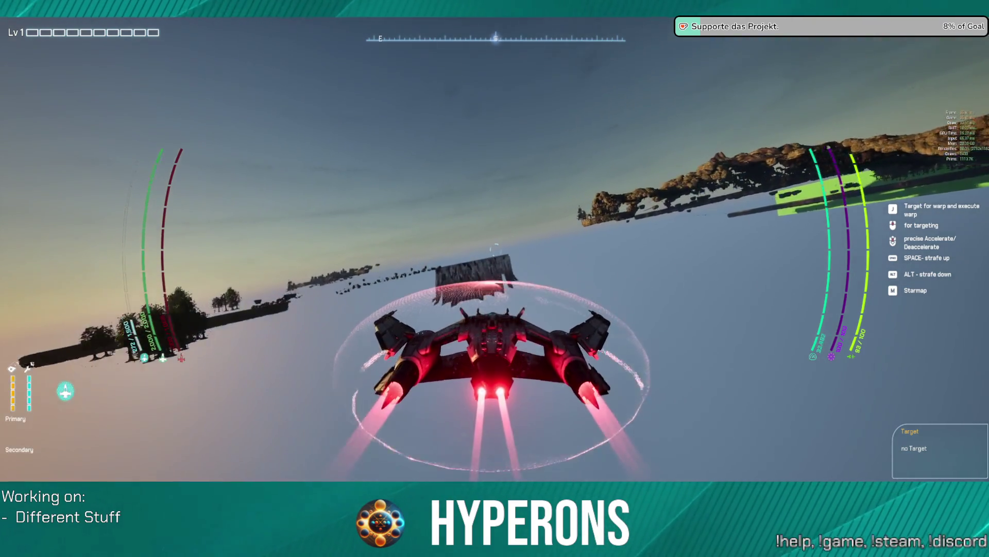
key(s)
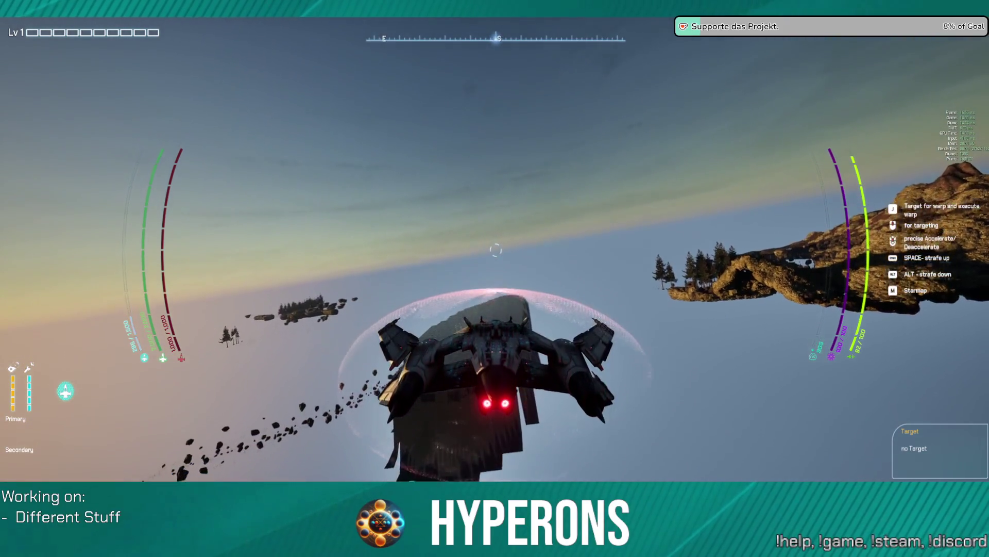
key(alt)
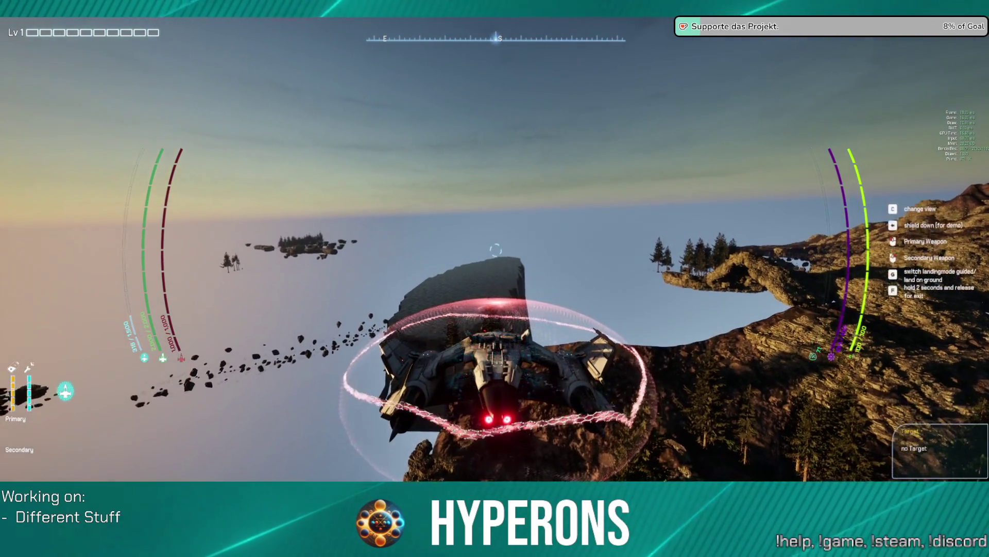
key(w)
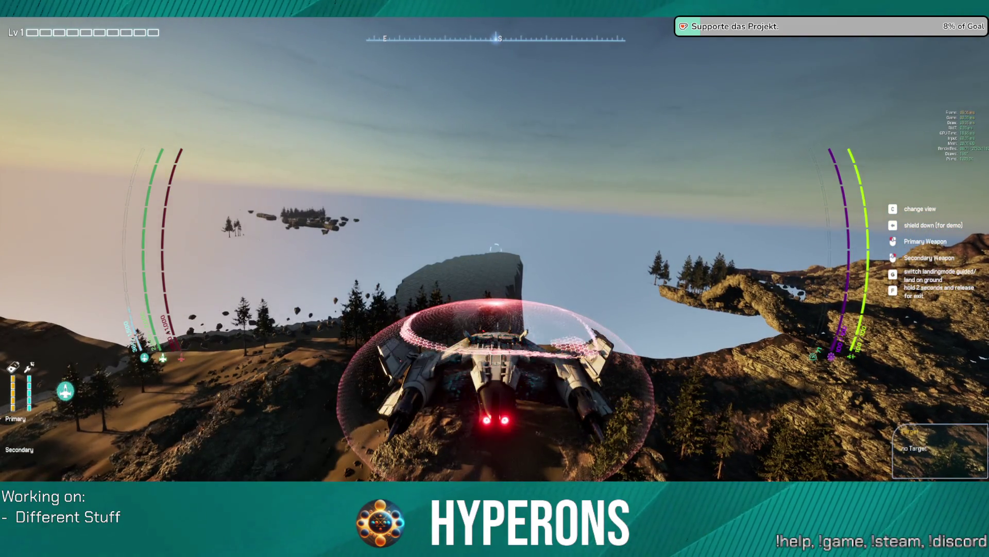
key(a)
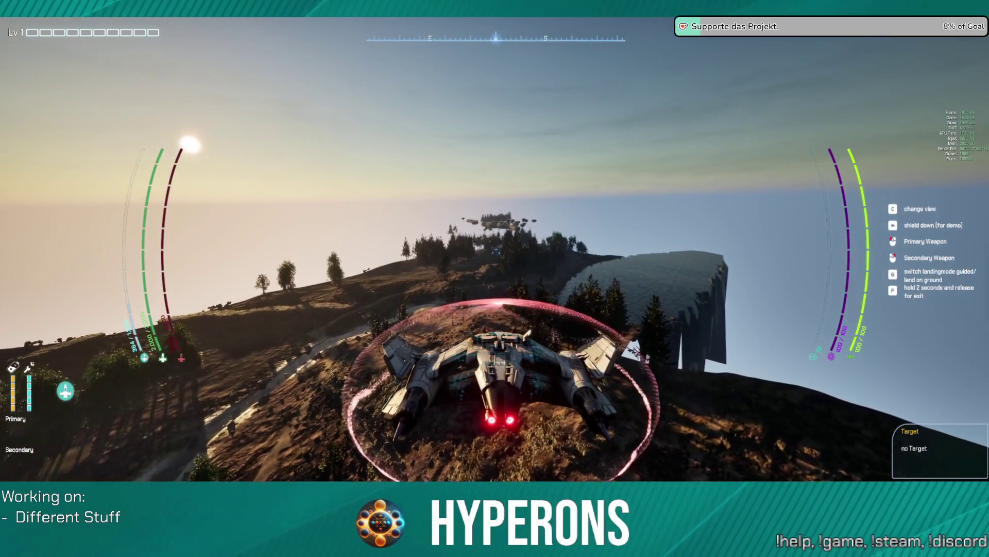
key(a)
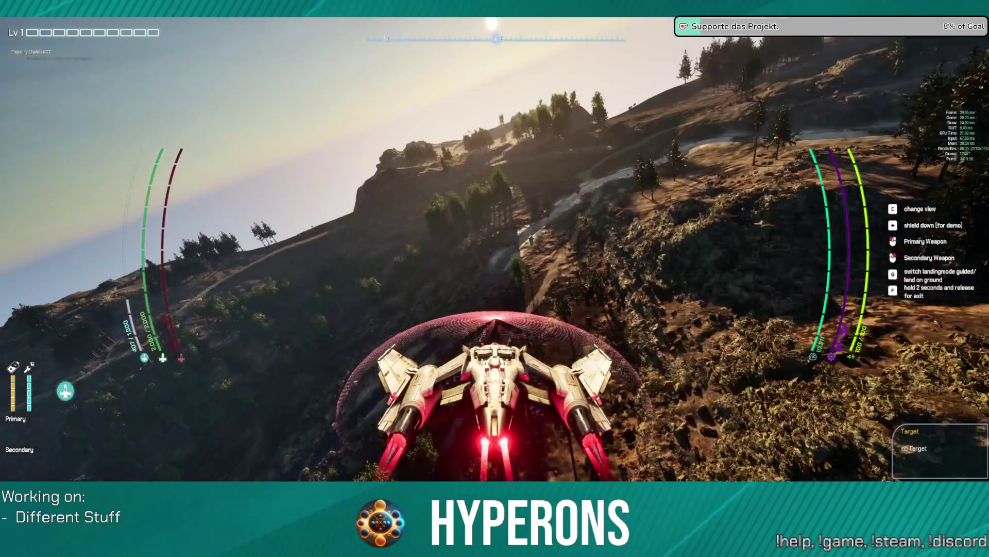
key(d)
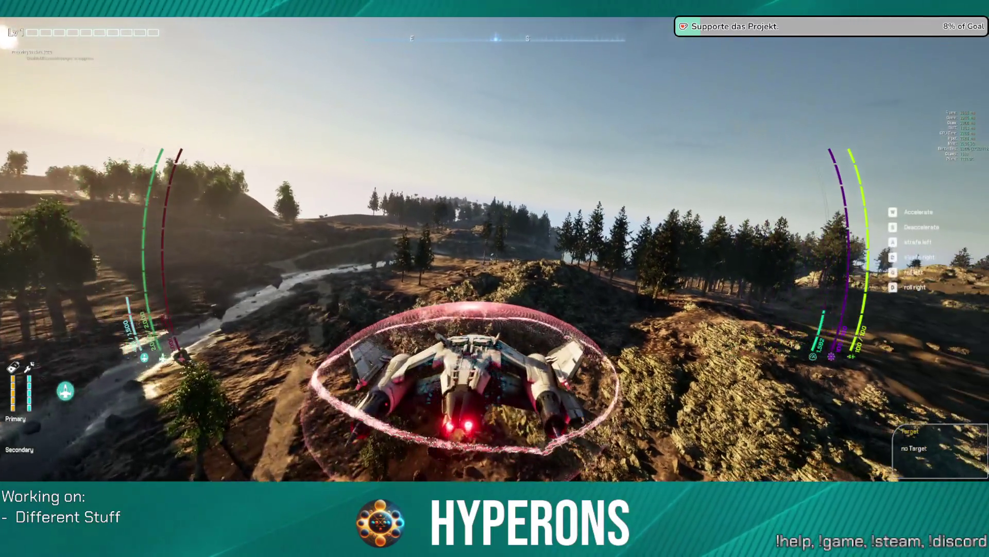
key(w)
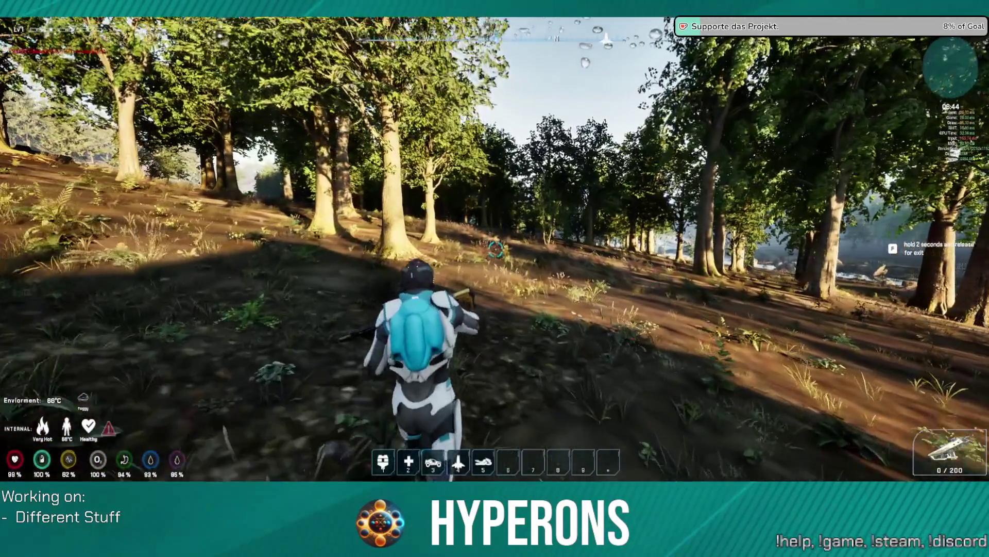
Run the character through the sunny forest, past the large tree toward the river.
key(w)
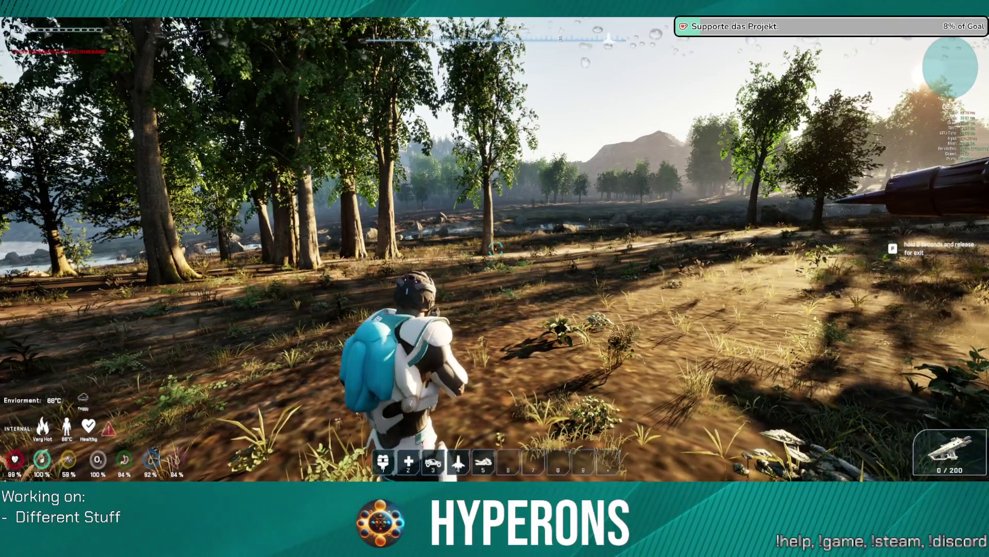
key(w)
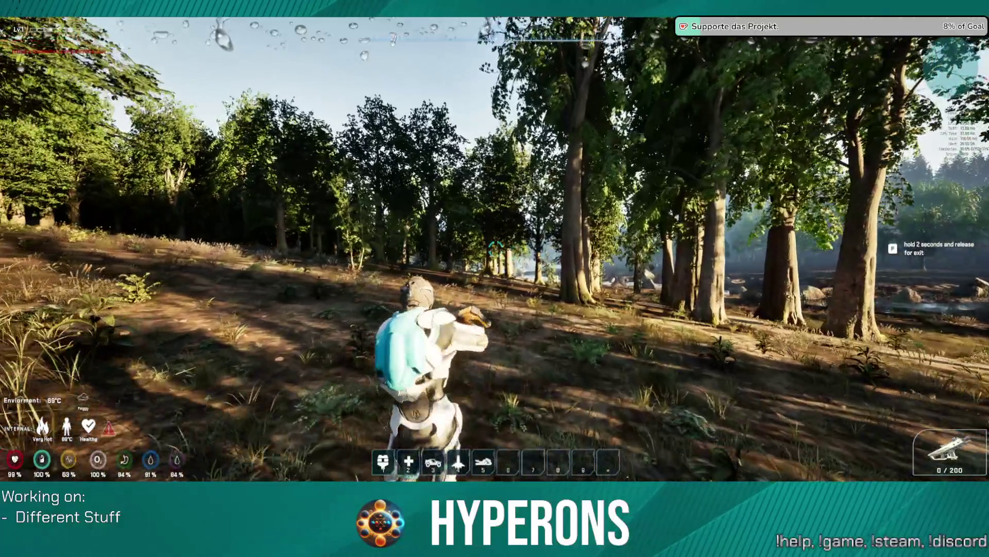
key(w)
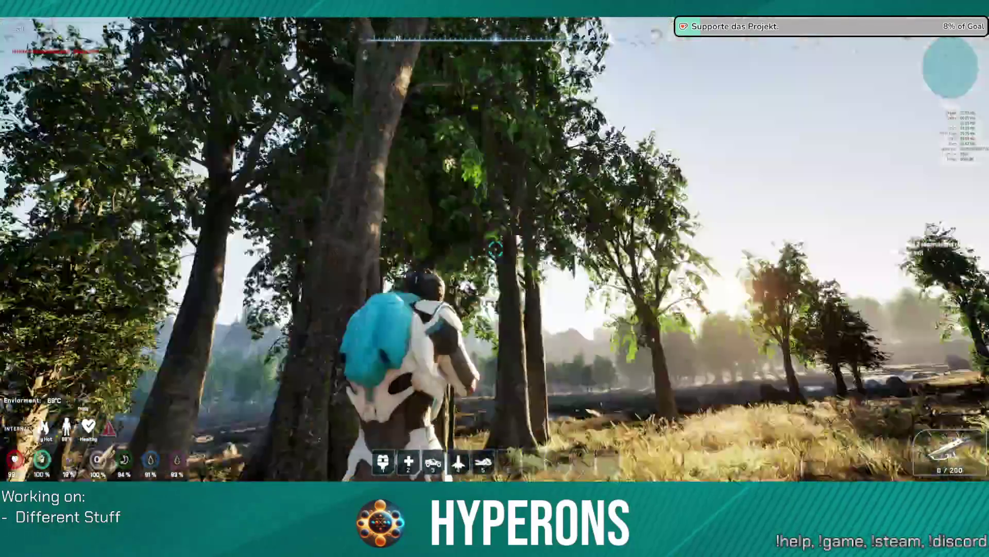
key(w)
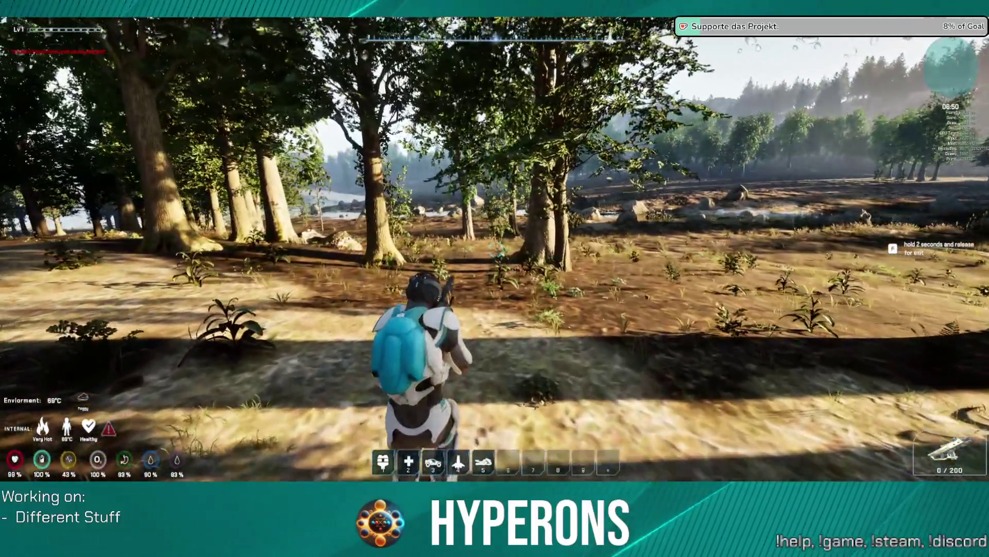
key(w)
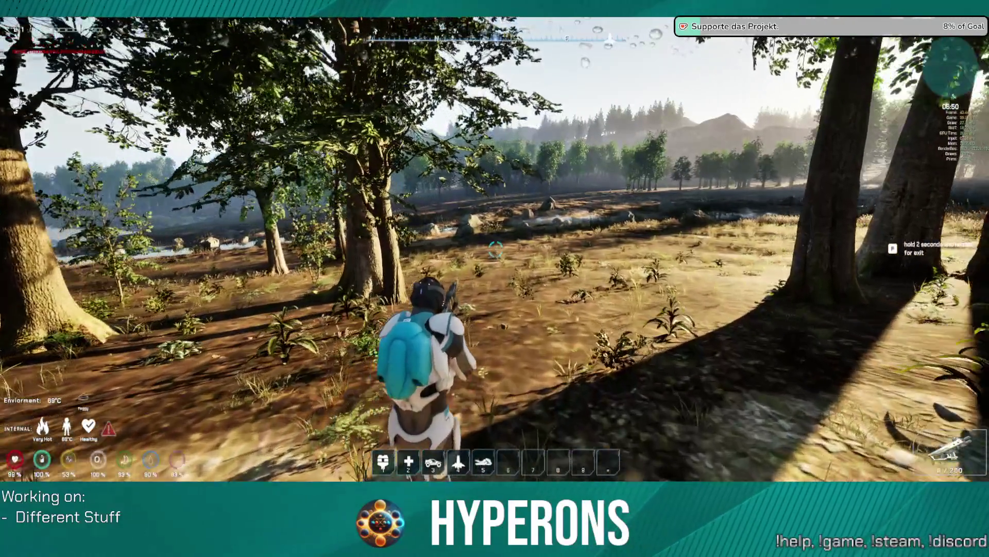
key(w)
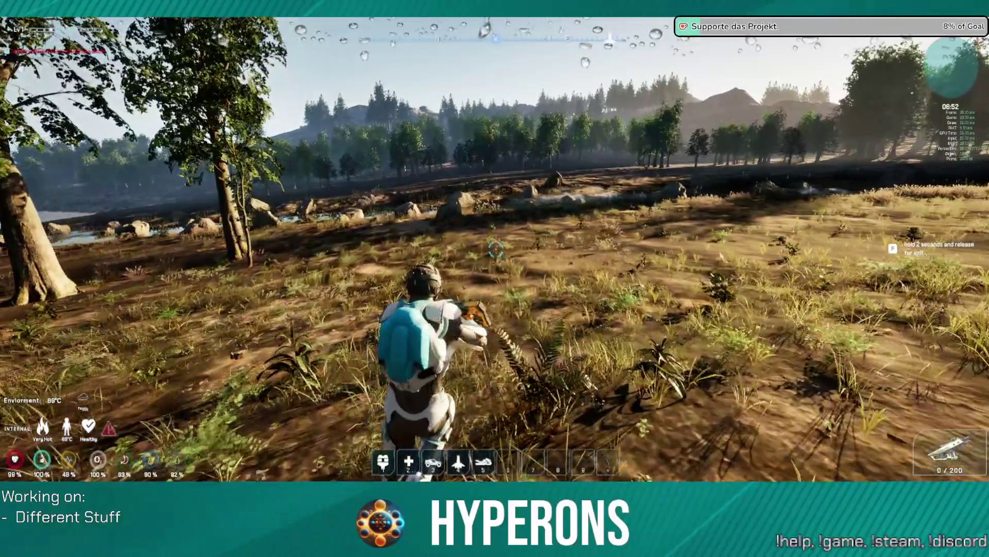
Cross the open meadow to the treeline and step down to the pond's large rock.
key(w)
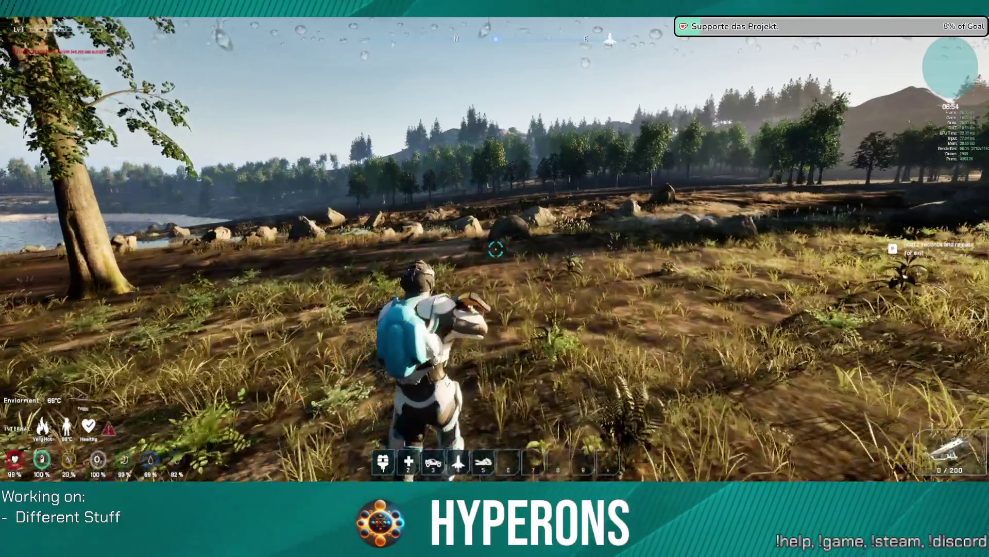
key(w)
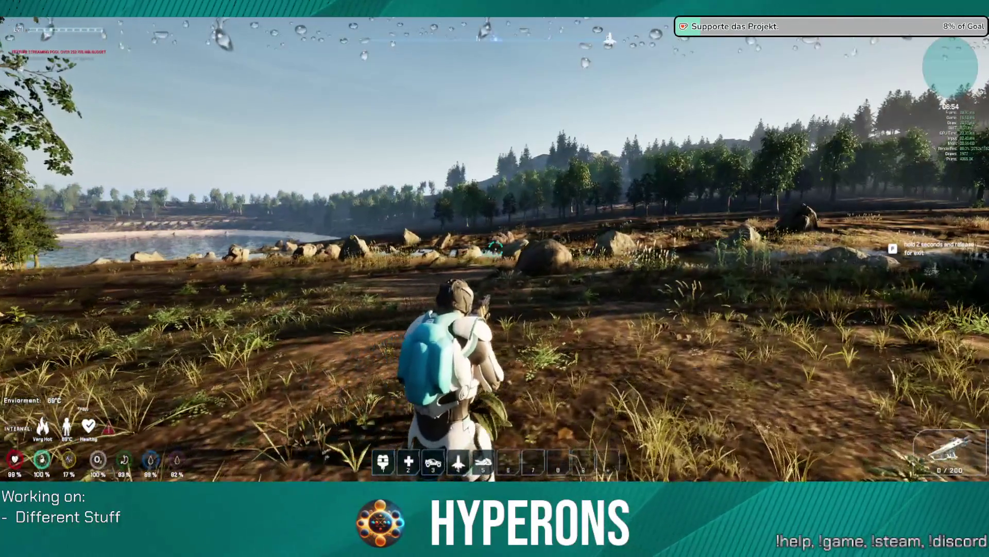
key(w)
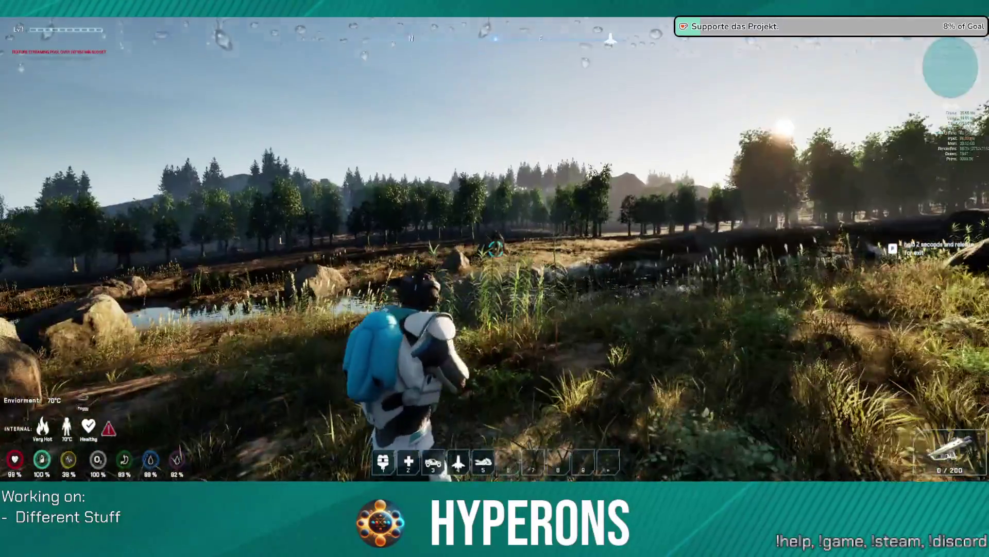
key(w)
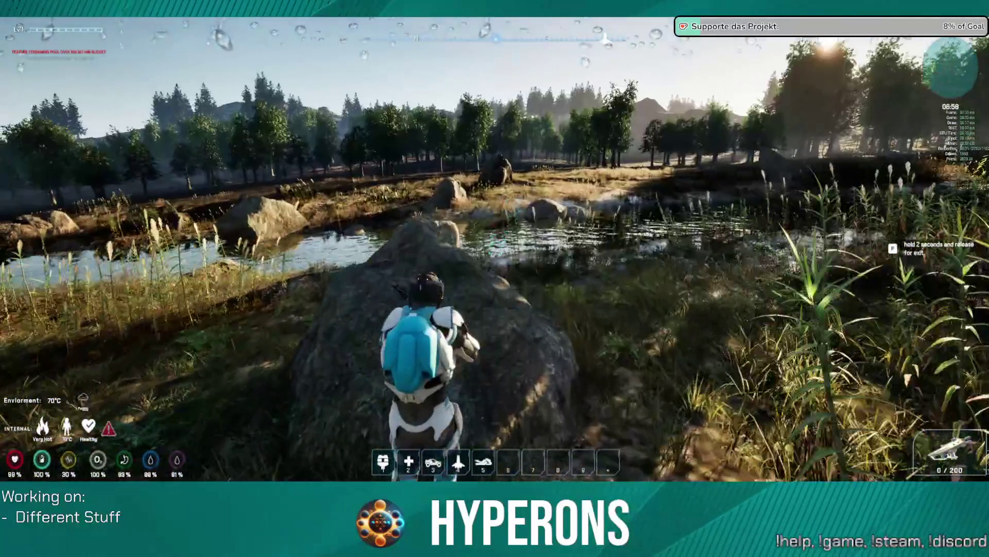
key(w)
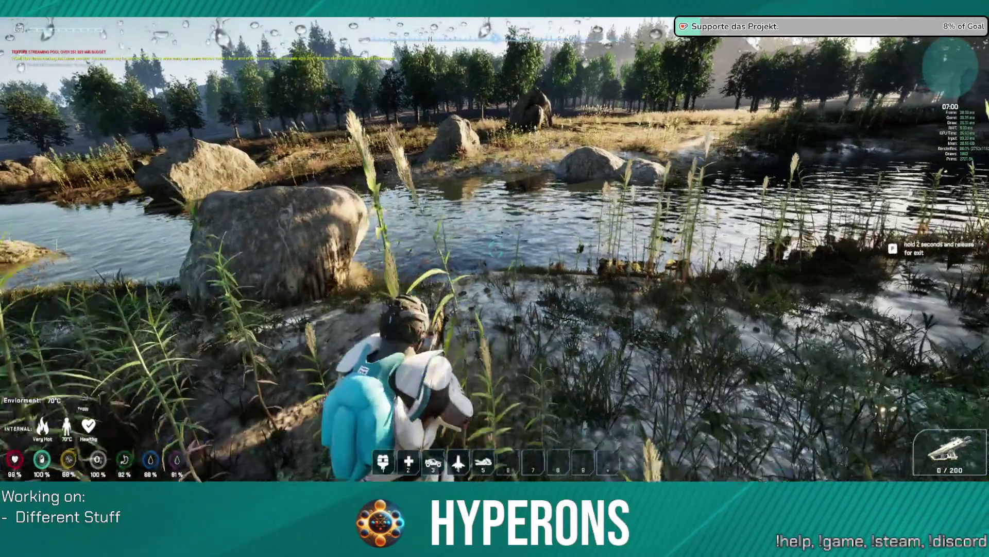
key(w)
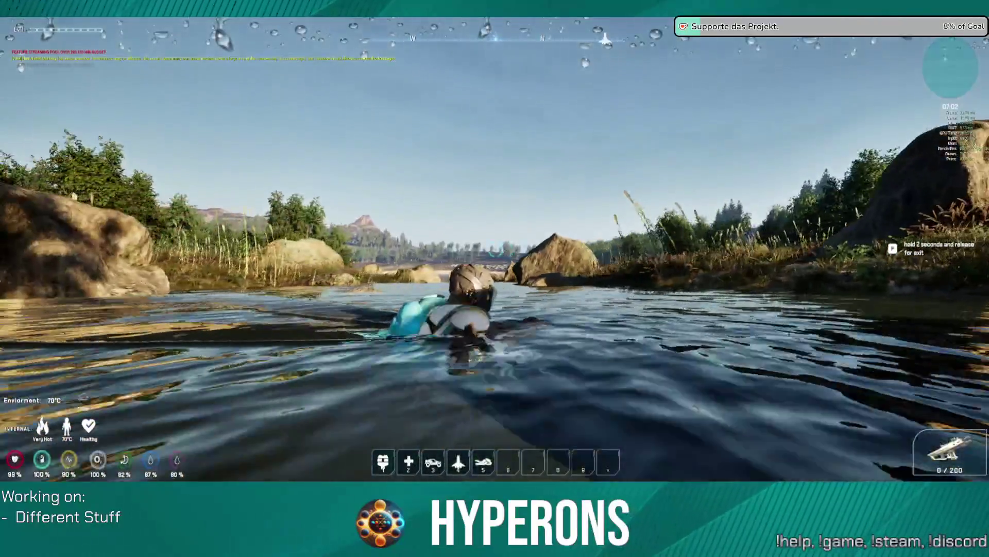
Wade through the pond to the reeds and swim across the river.
key(w)
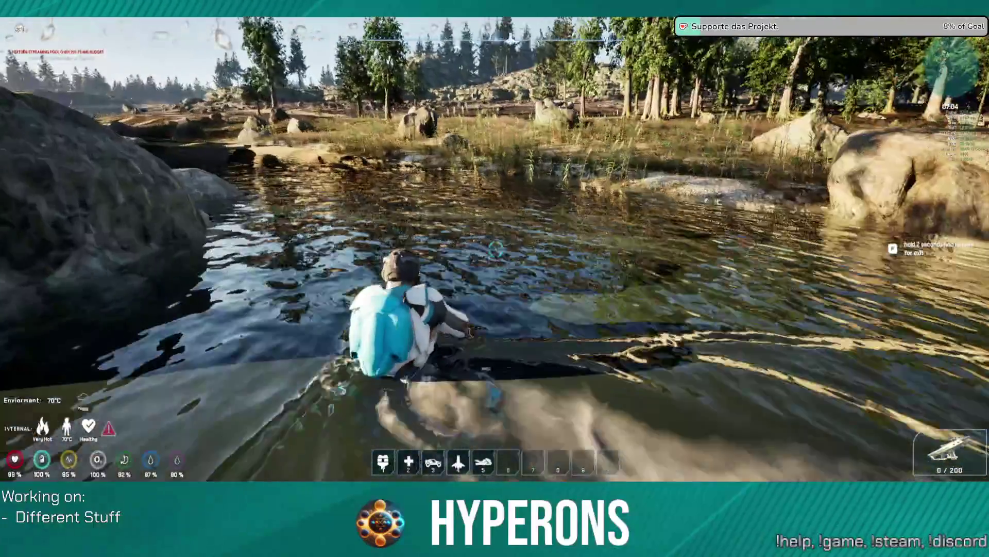
key(w)
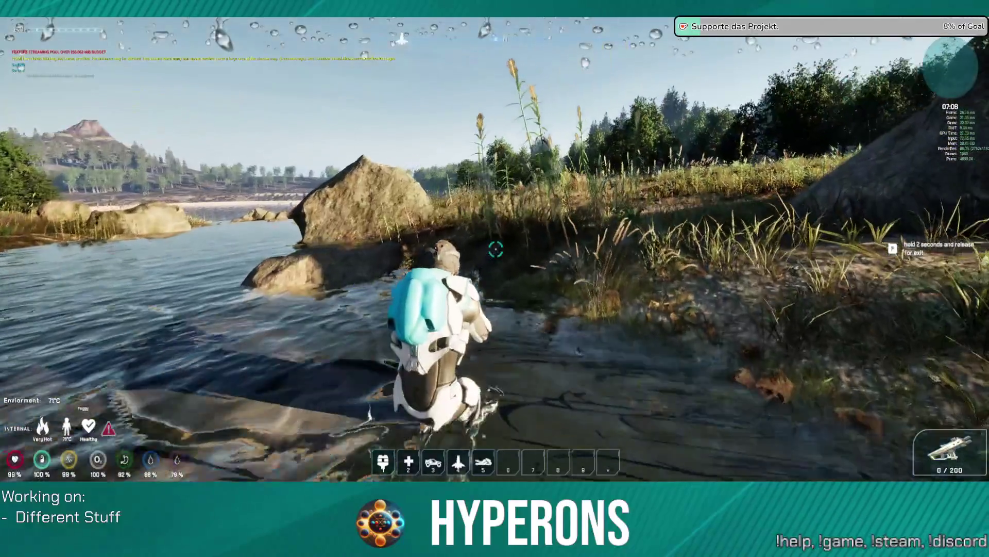
key(w)
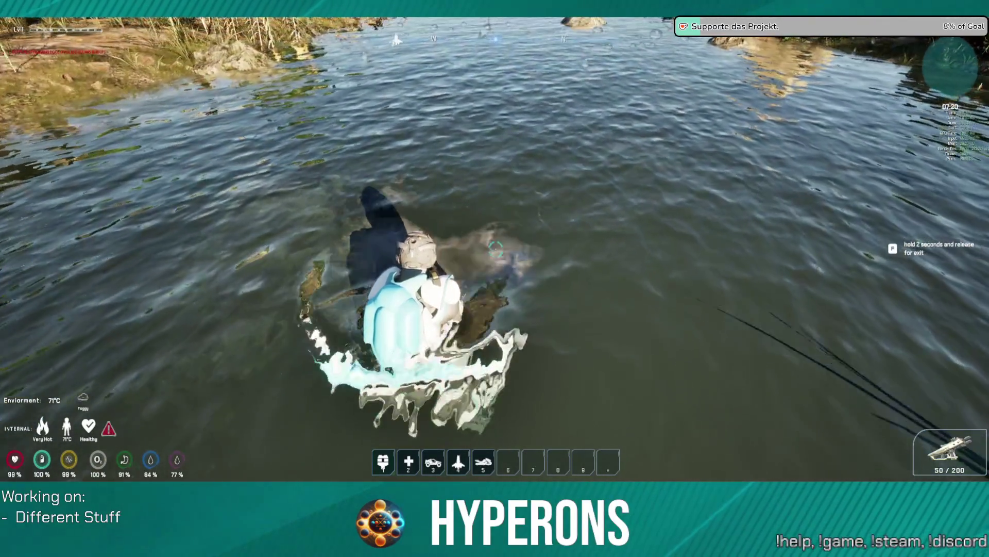
key(w)
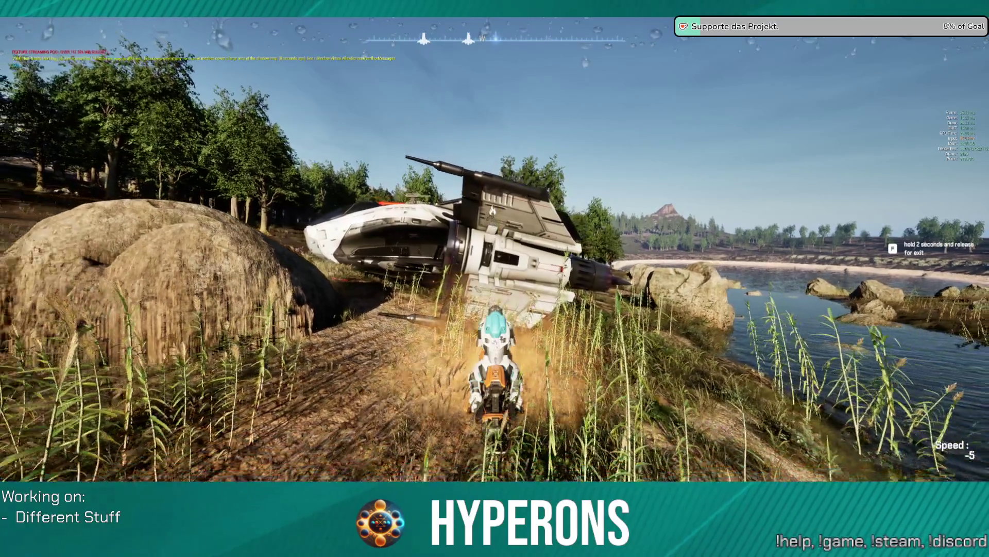
Ride the water vehicle past the parked ship and up the river, then dismount.
key(w)
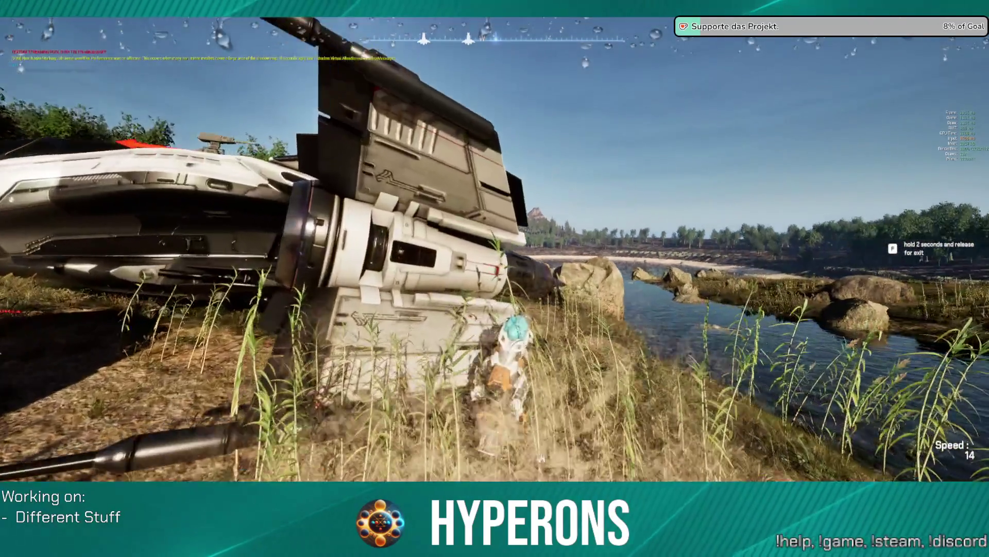
key(w)
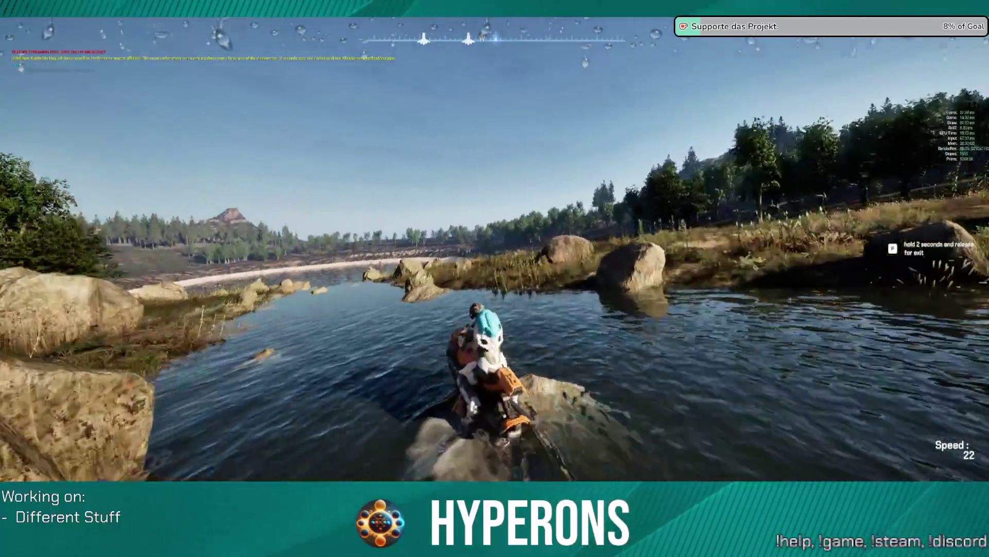
key(w)
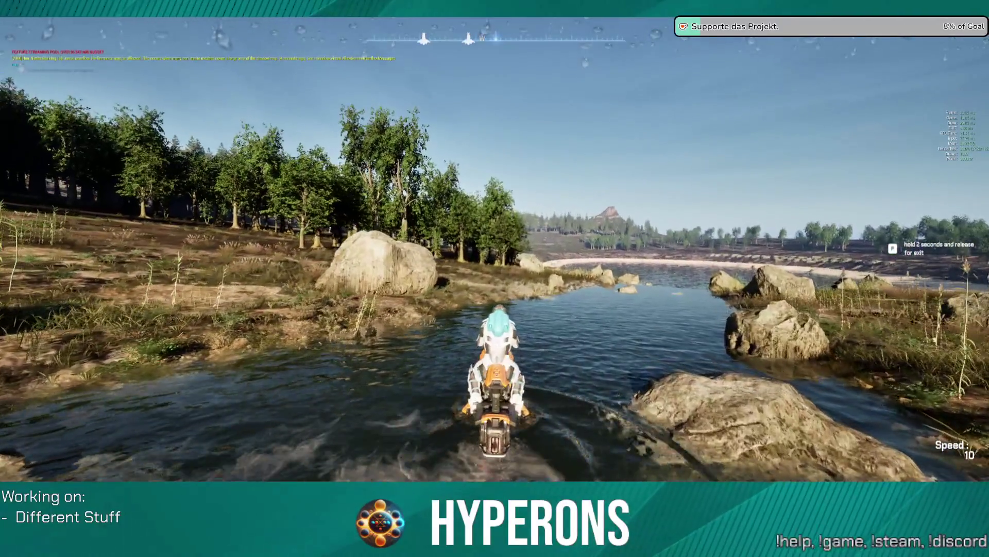
key(w)
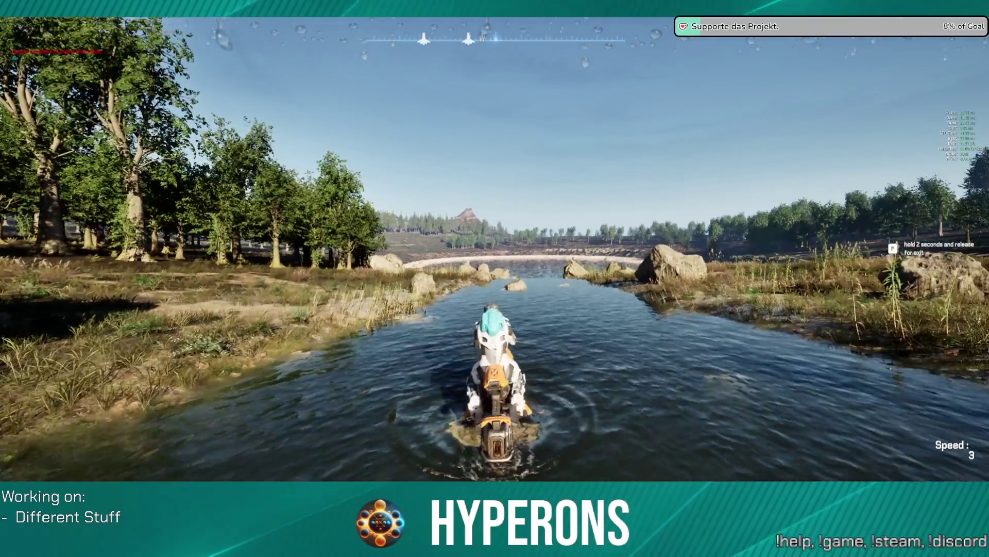
key(f)
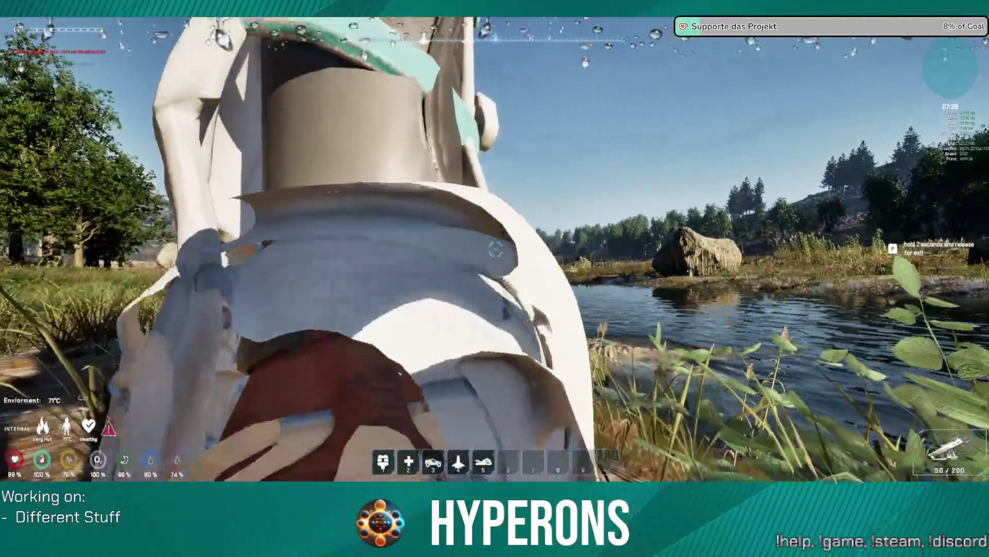
Pause the game, use Unstuck to free the character, and exit back to the editor.
key(Escape)
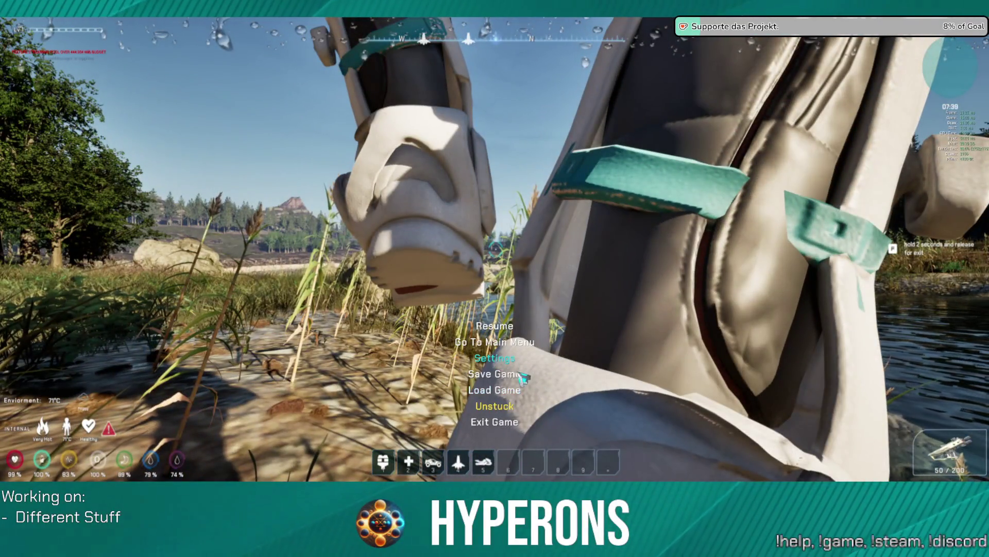
click(510, 407)
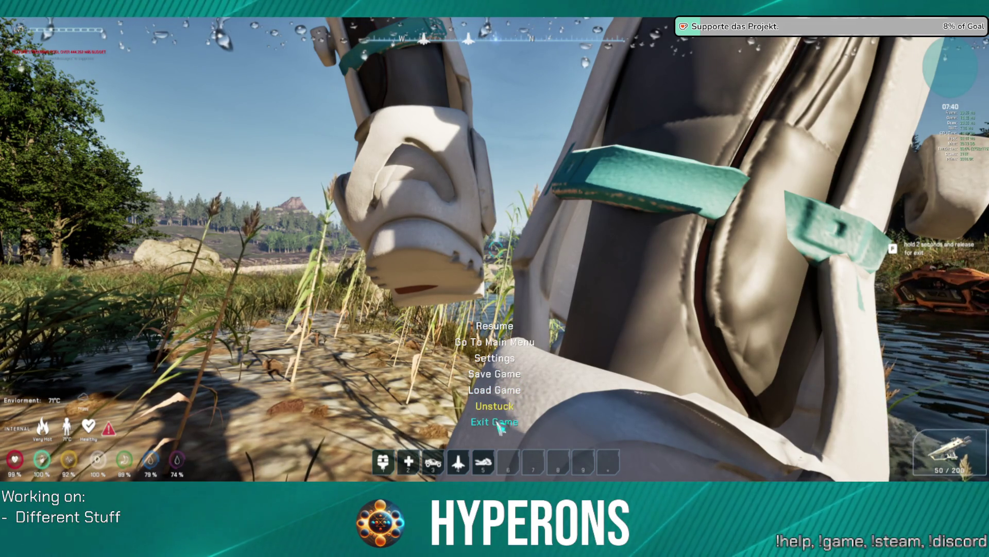
click(550, 399)
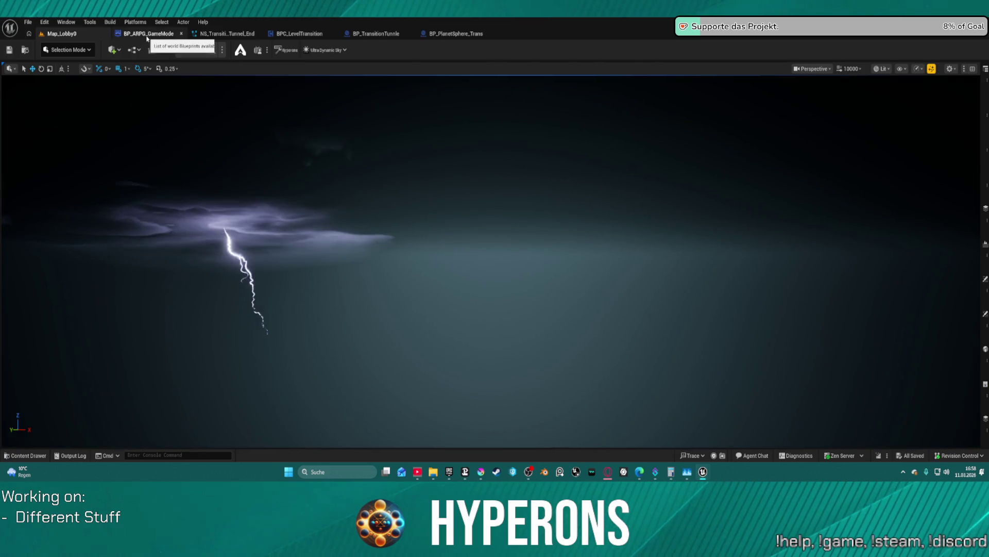
Inspect the BP_ARPG_GameMode event graph, panning across its nodes.
click(149, 35)
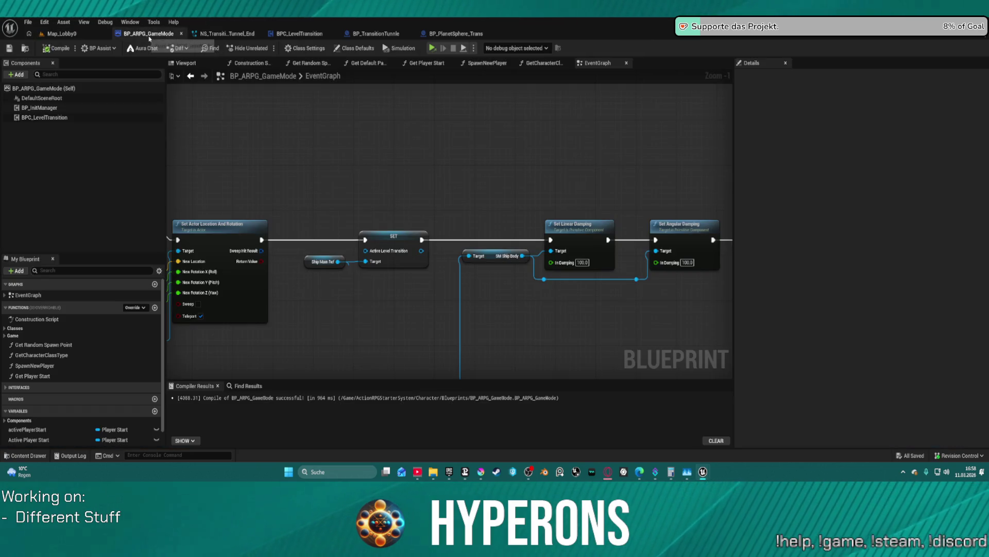
scroll(421, 238, down, 5)
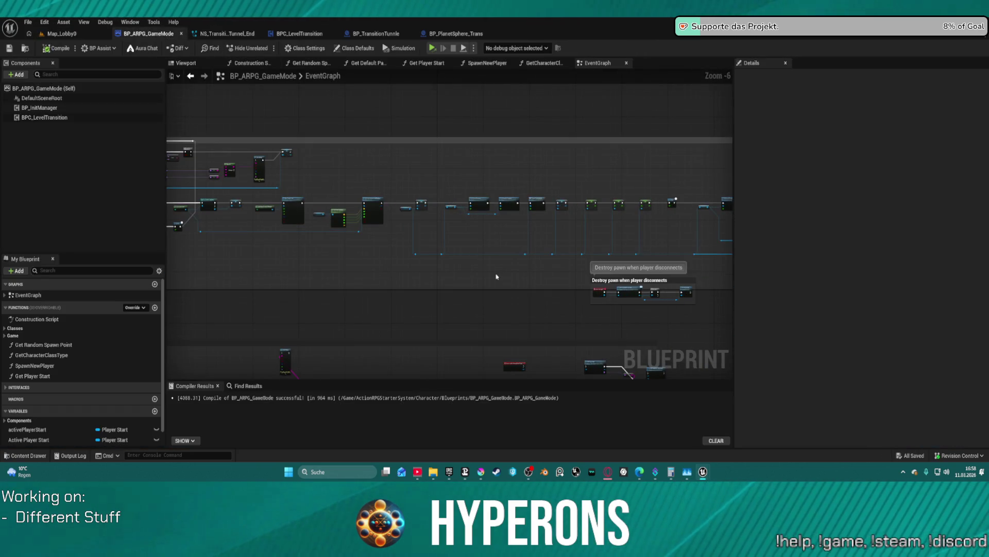
mouse_move(480, 233)
mouse_down()
mouse_move(316, 210)
mouse_move(377, 224)
mouse_move(367, 219)
mouse_up()
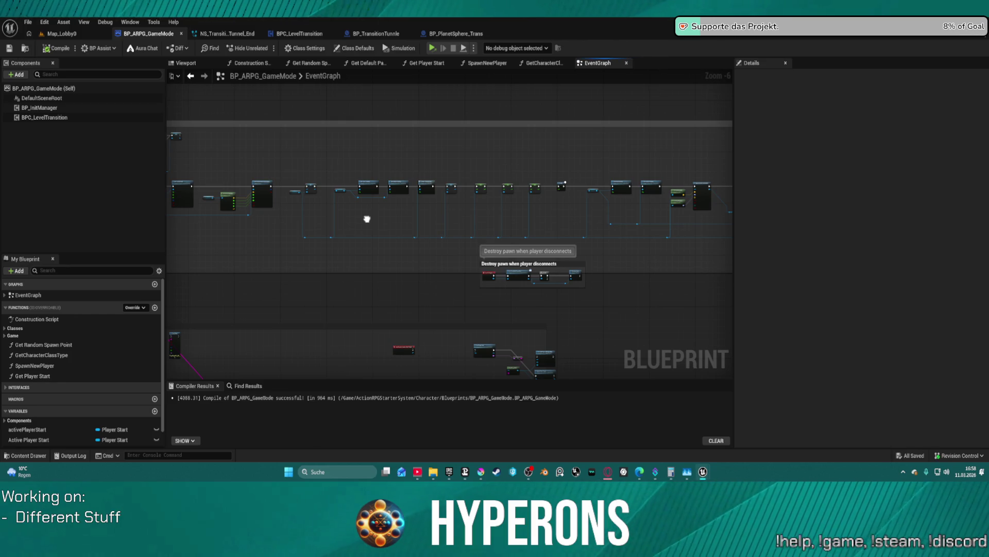
Glance at BP_PlanetSphere_Trans and BP_TransitionTunnle, then return to Map_Lobby0 and open the Play options.
click(455, 34)
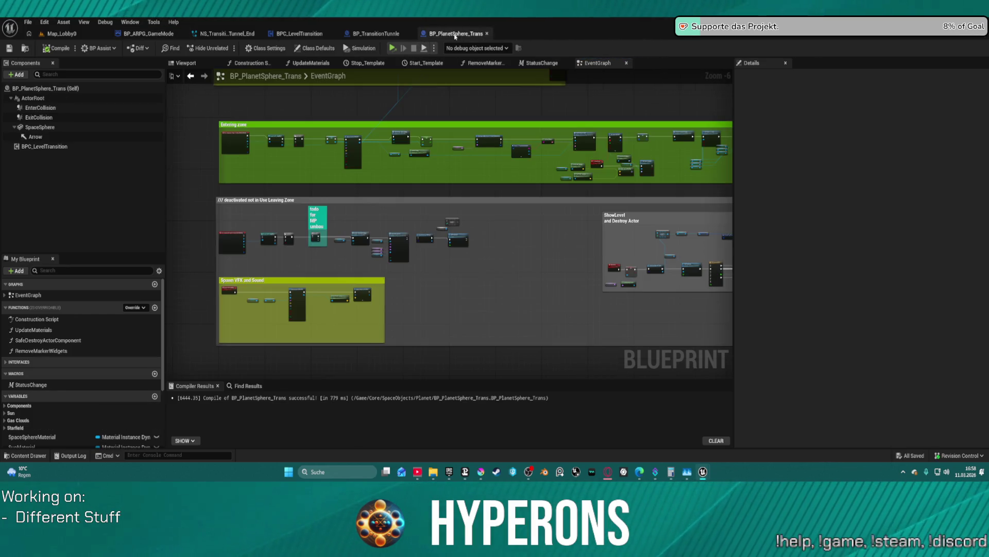
click(389, 33)
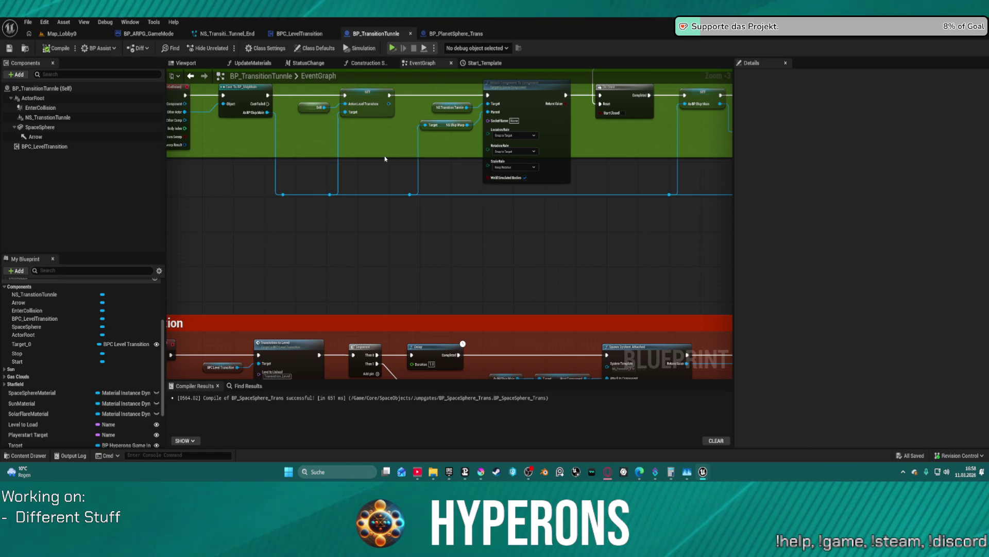
click(99, 37)
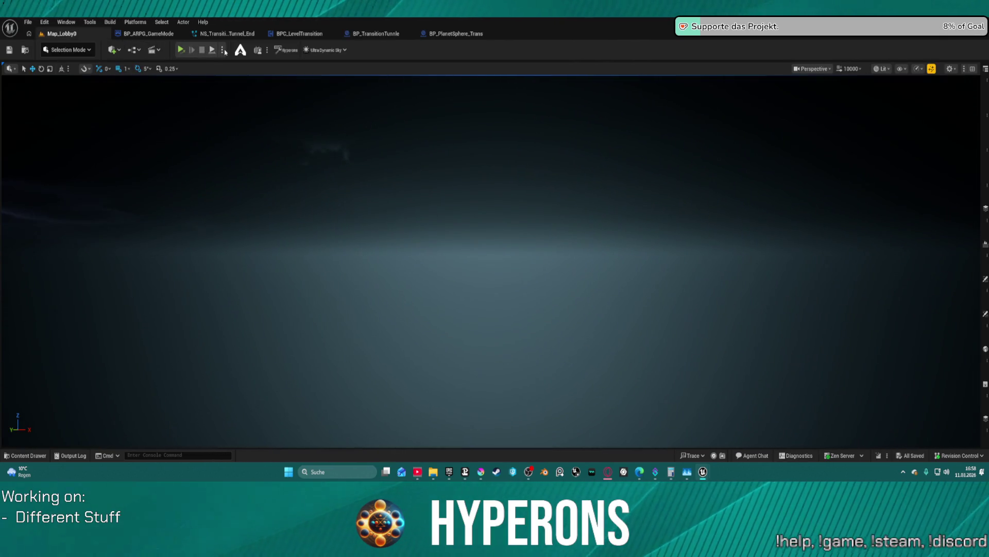
click(224, 50)
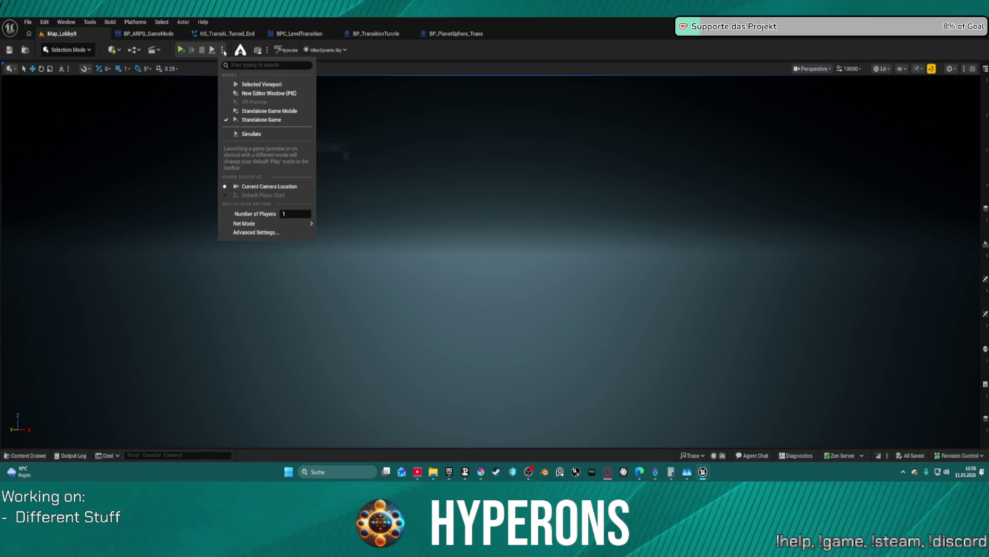
Play-test in a New Editor Window, start New Eden with the saved character, and warp toward Pollux.
click(256, 93)
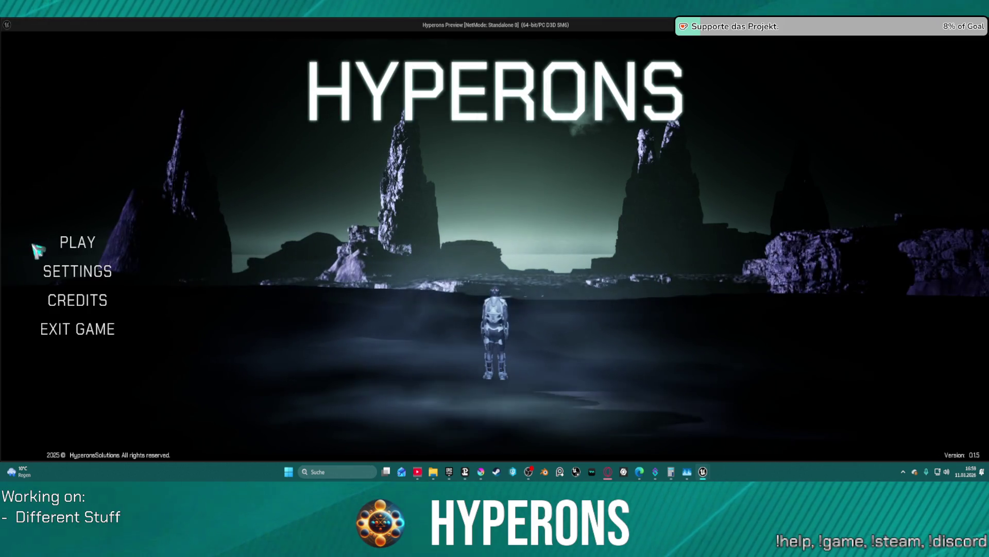
click(96, 250)
click(363, 202)
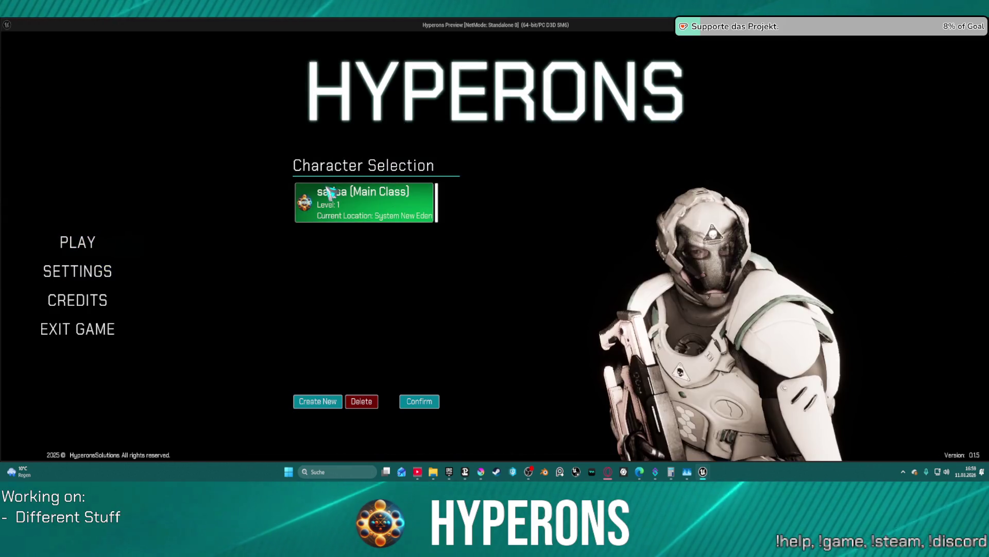
click(419, 402)
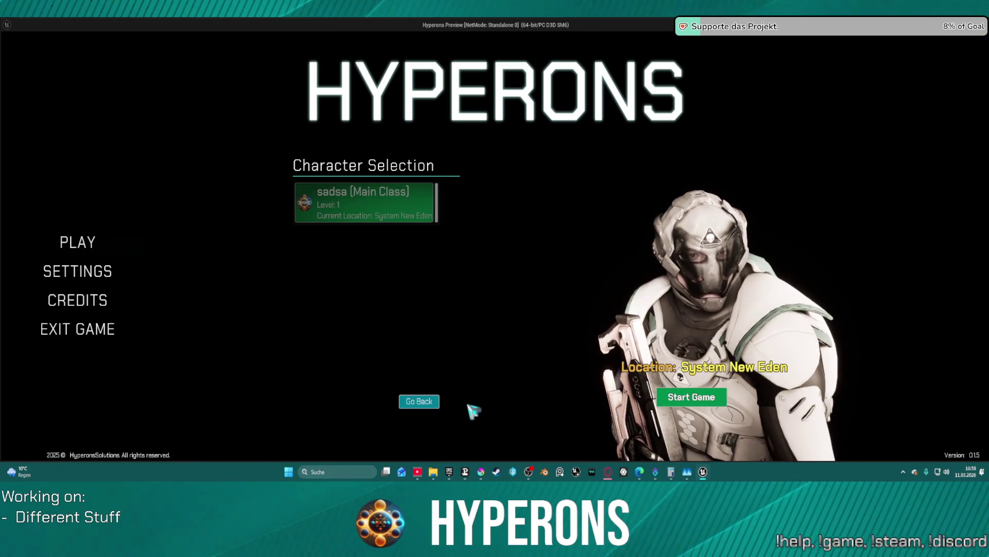
click(735, 402)
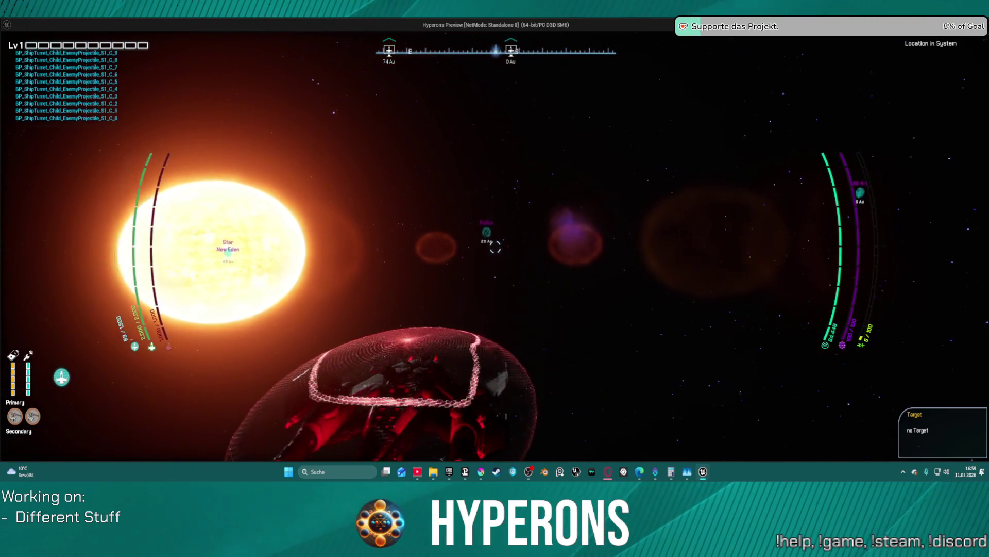
key(t)
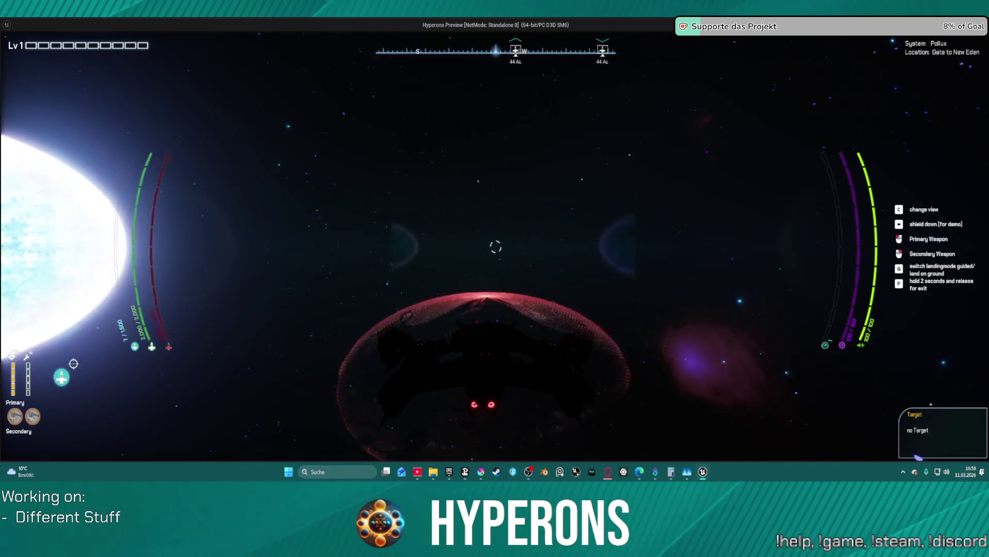
End the play-test, check NS_Transition_Tunnel_End, then bring up the BP_TransitionTunnle blueprint.
key(Escape)
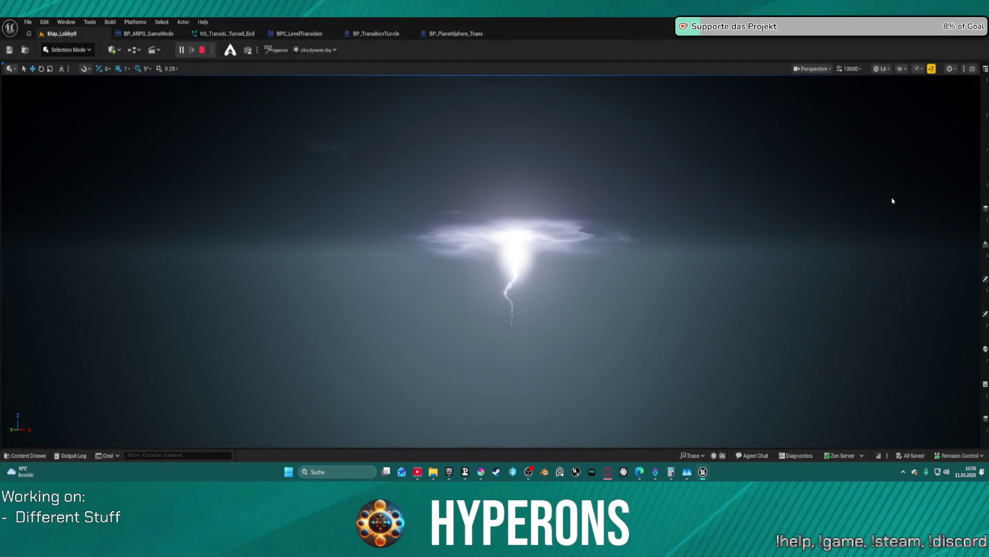
click(227, 33)
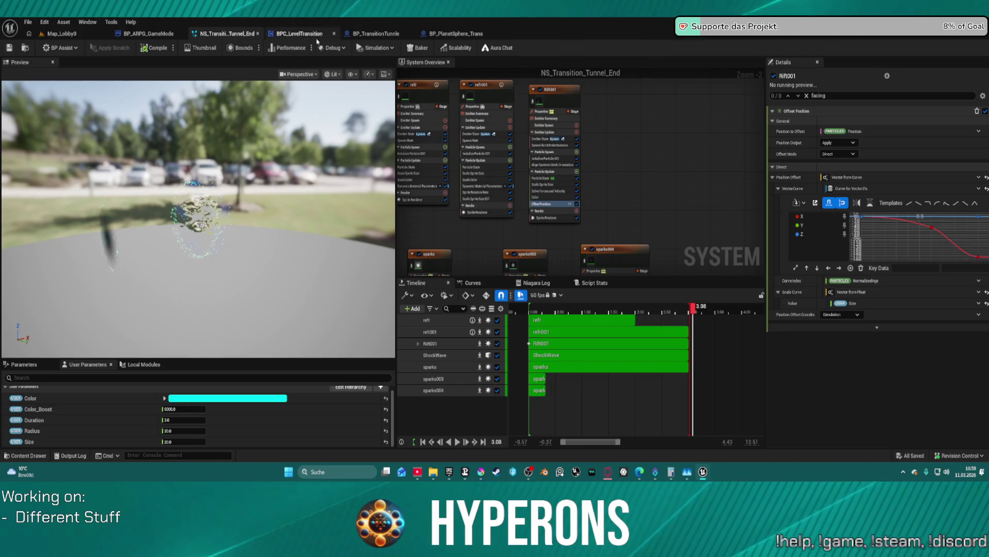
click(392, 34)
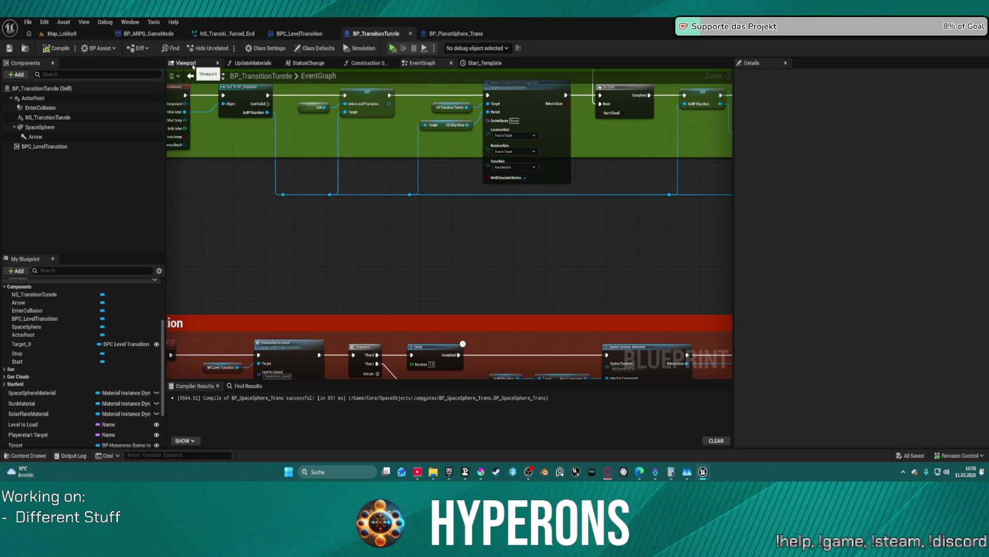
Pan the EventGraph through the Entering zone, Handle Ship State Change and Attach Component To Component nodes.
scroll(368, 189, down, 3)
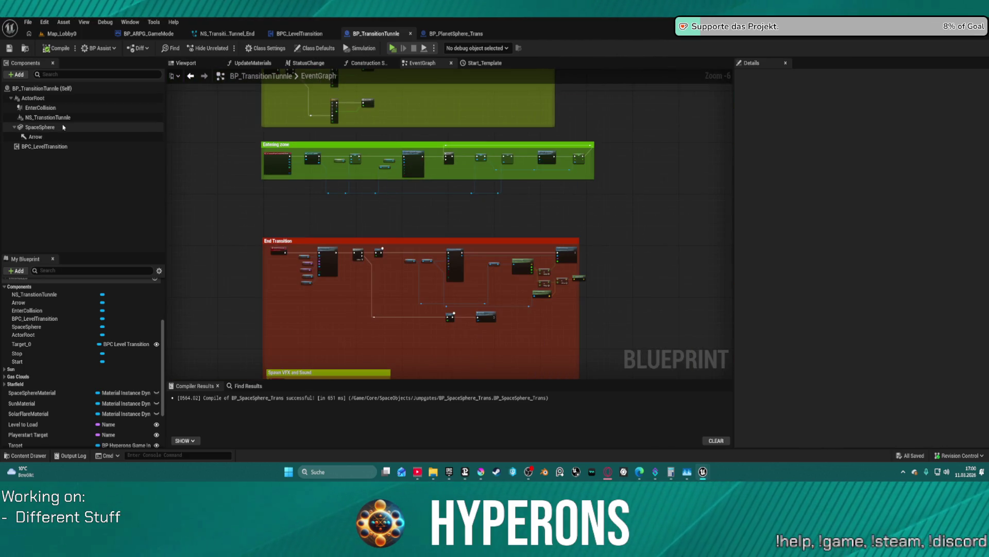
scroll(325, 158, up, 6)
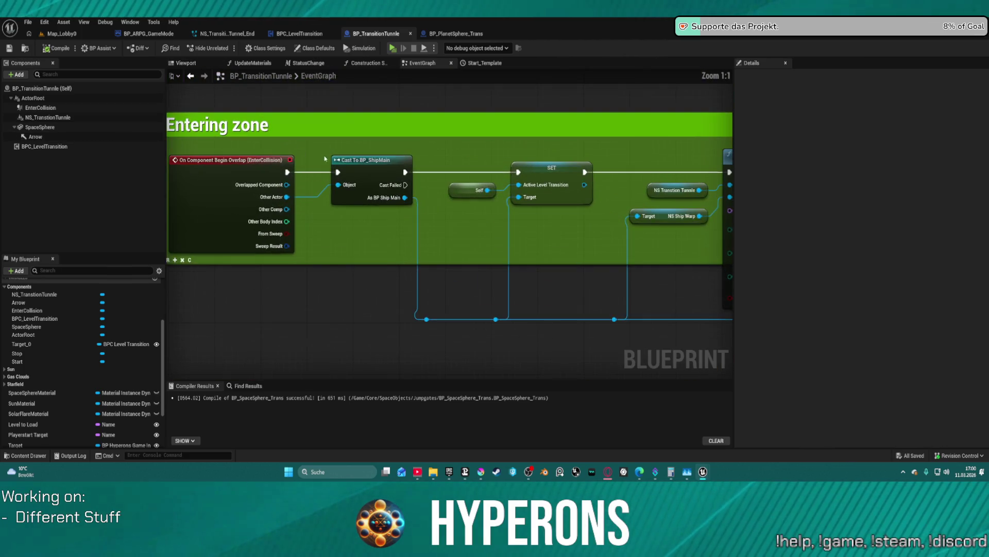
drag(325, 158, 170, 138)
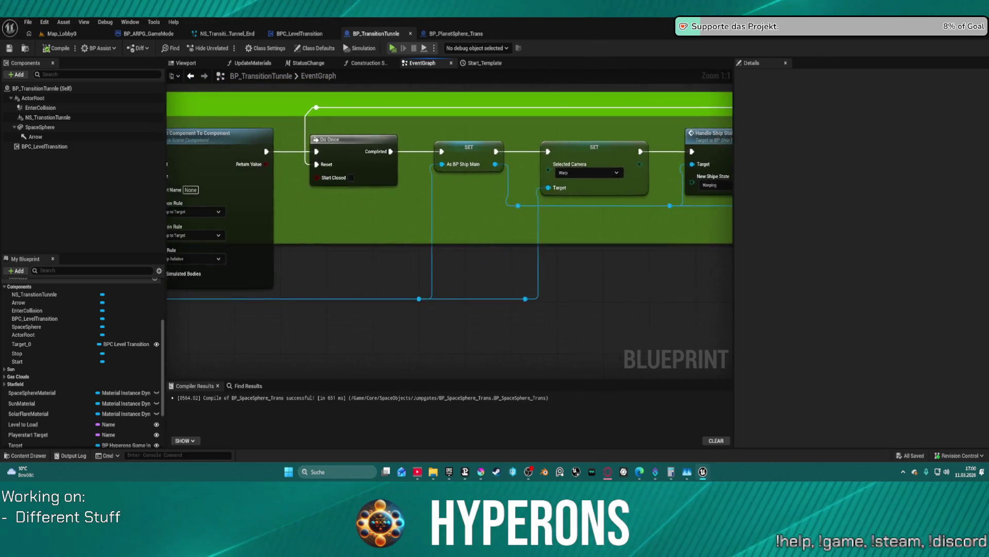
mouse_move(644, 171)
mouse_down()
mouse_move(154, 201)
mouse_move(453, 190)
mouse_up()
mouse_move(175, 190)
mouse_down()
mouse_move(210, 184)
mouse_move(0, 202)
mouse_move(210, 195)
mouse_up()
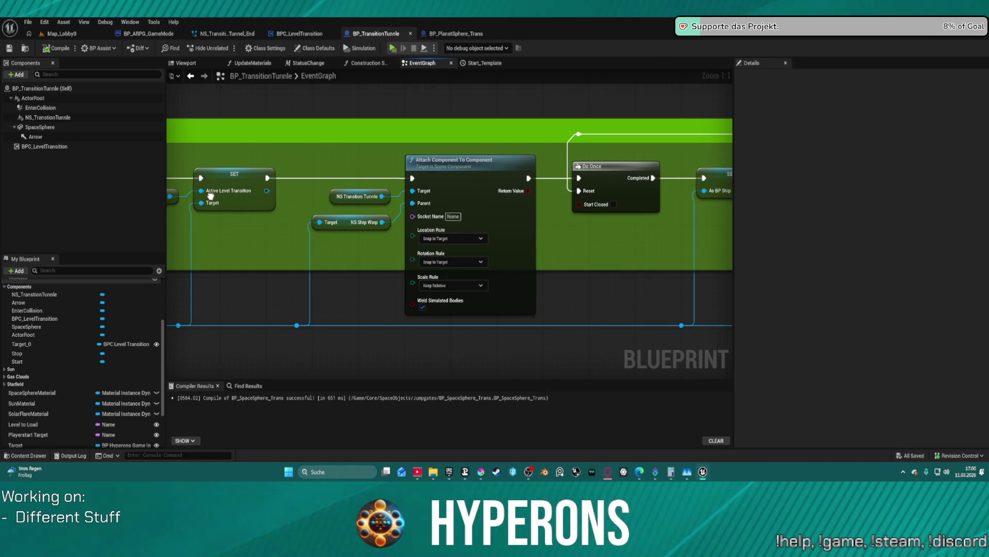
scroll(210, 196, down, 1)
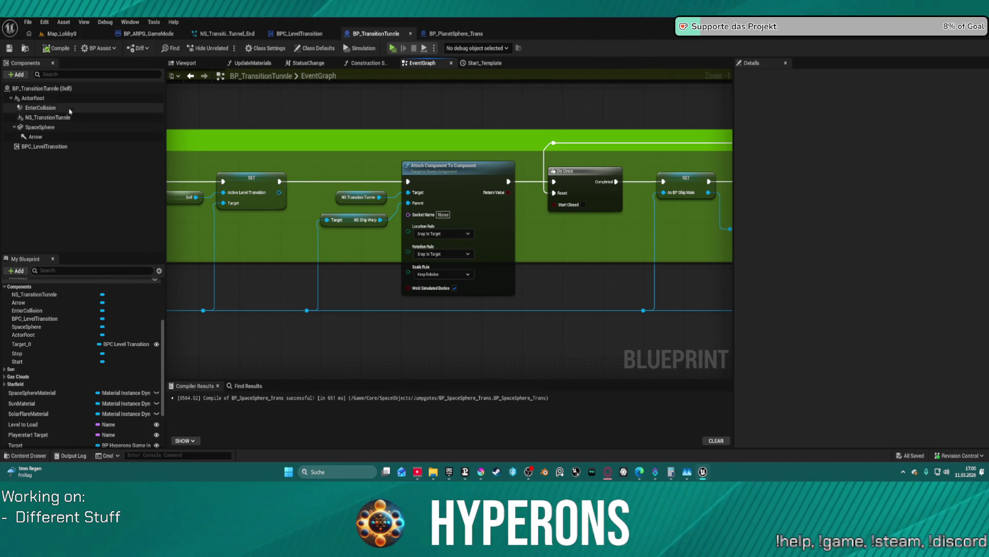
Show BP_TransitionTunnle's 3D viewport with EnterCollision selected, orbiting around the collision box and tunnel.
click(186, 62)
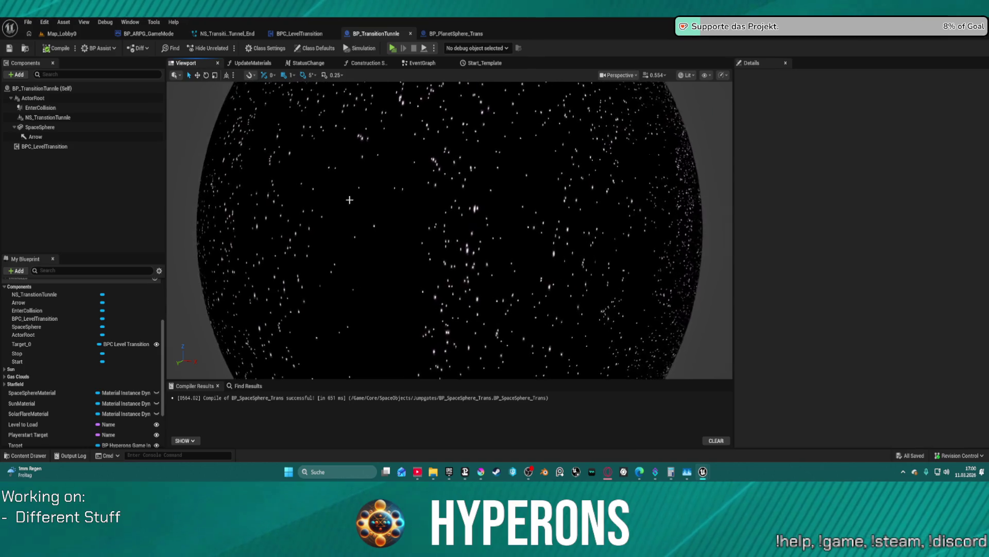
click(50, 110)
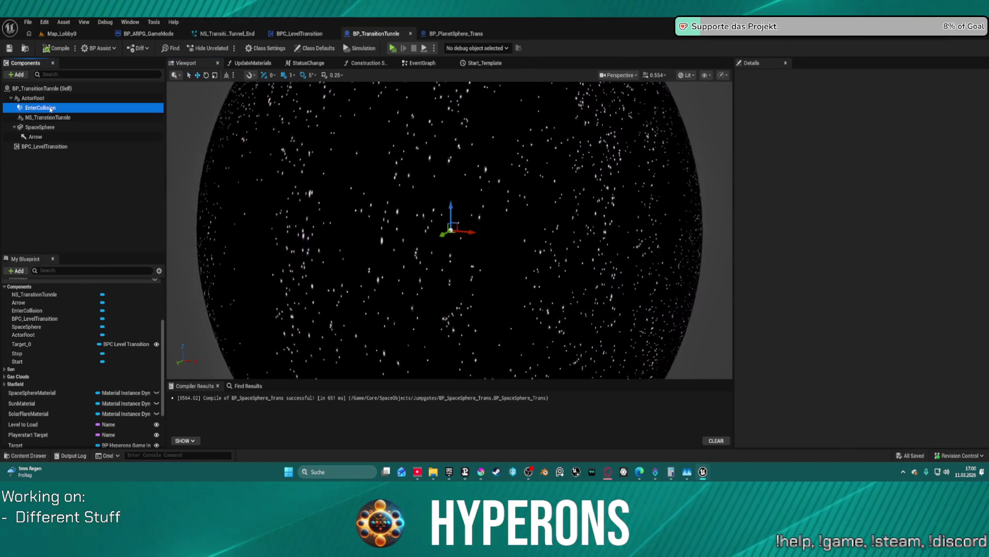
scroll(450, 227, up, 5)
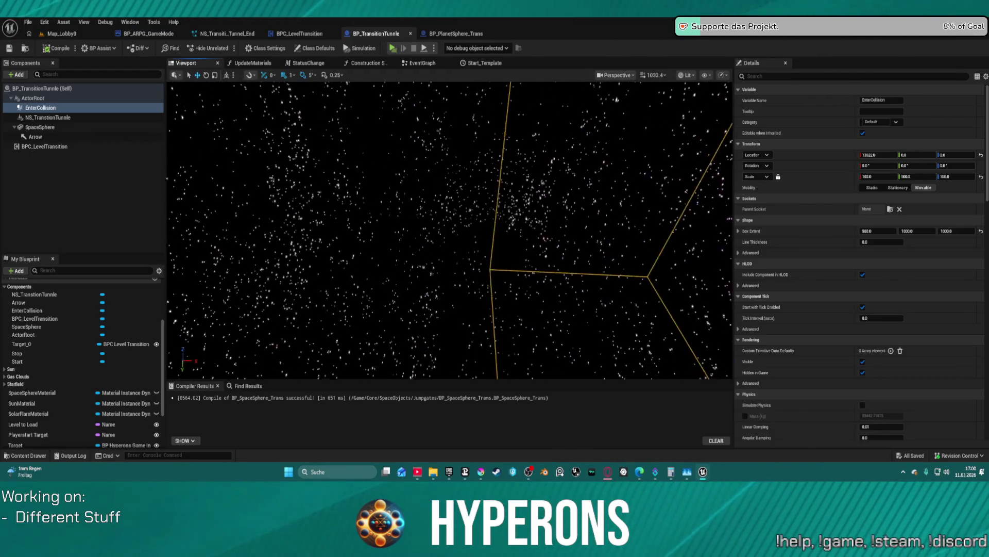
drag(341, 173, 339, 168)
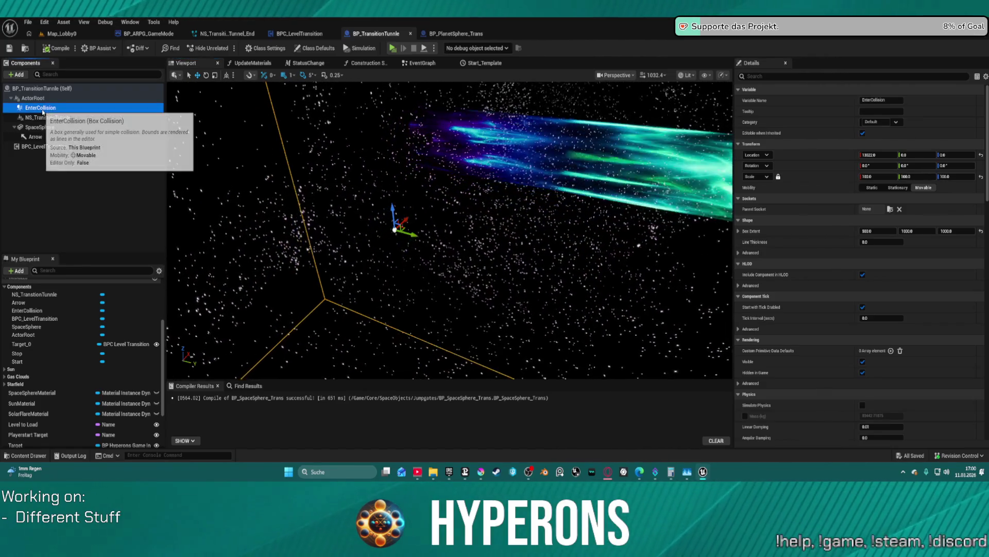
right_click(43, 116)
key(Escape)
Search the add-component list for "rec" to find Rect Light.
click(16, 75)
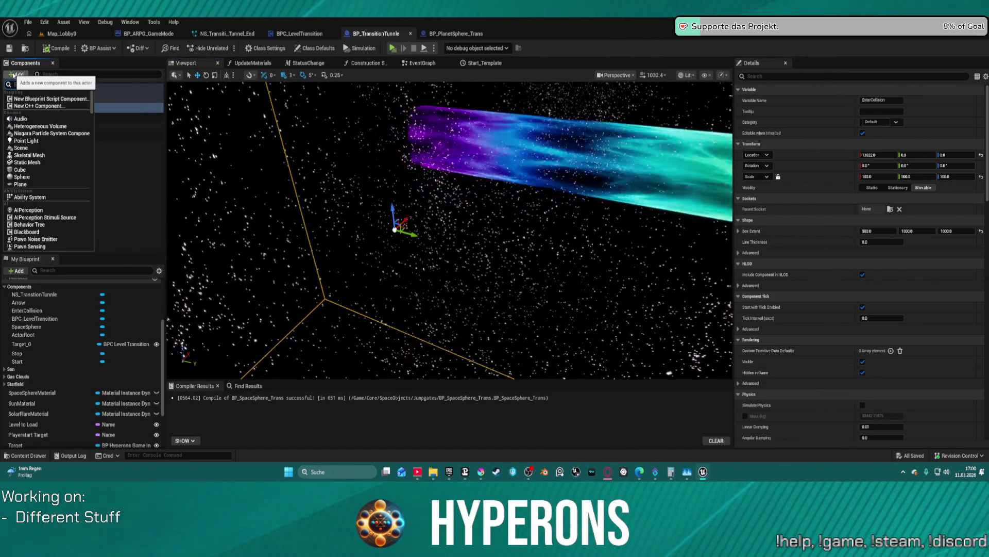
text(rc)
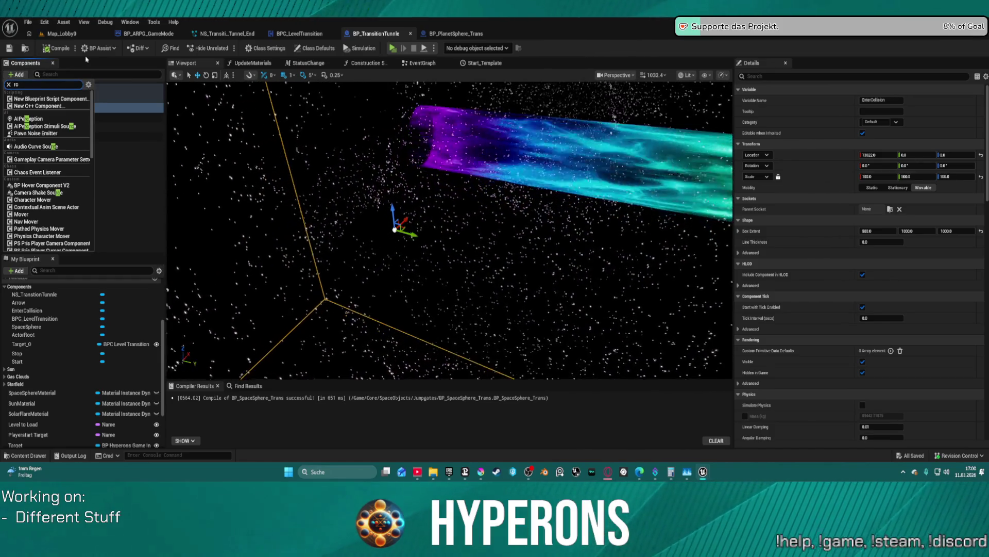
key(BackSpace)
text(ec)
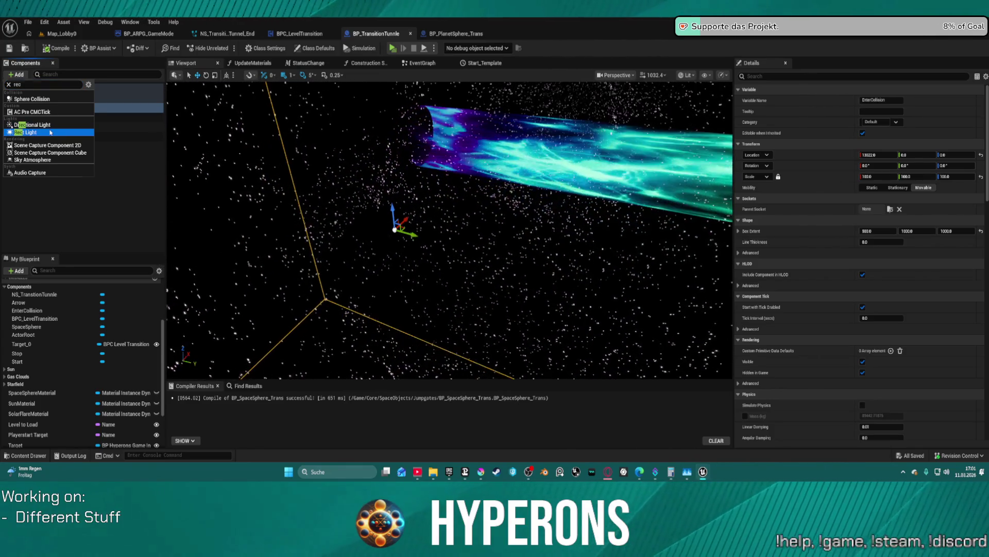
Add a Rect Light under EnterCollision and frame it in the viewport.
click(50, 133)
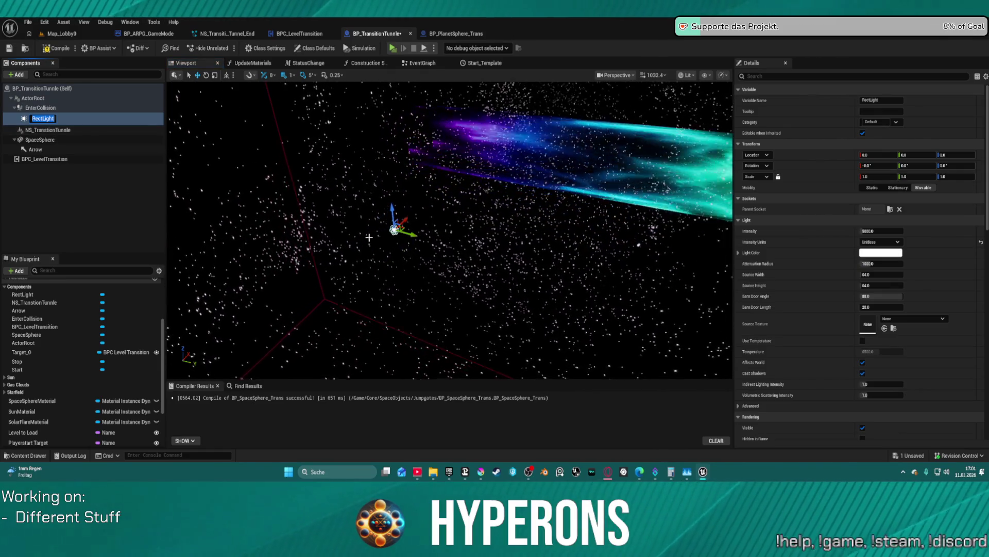
drag(369, 237, 330, 236)
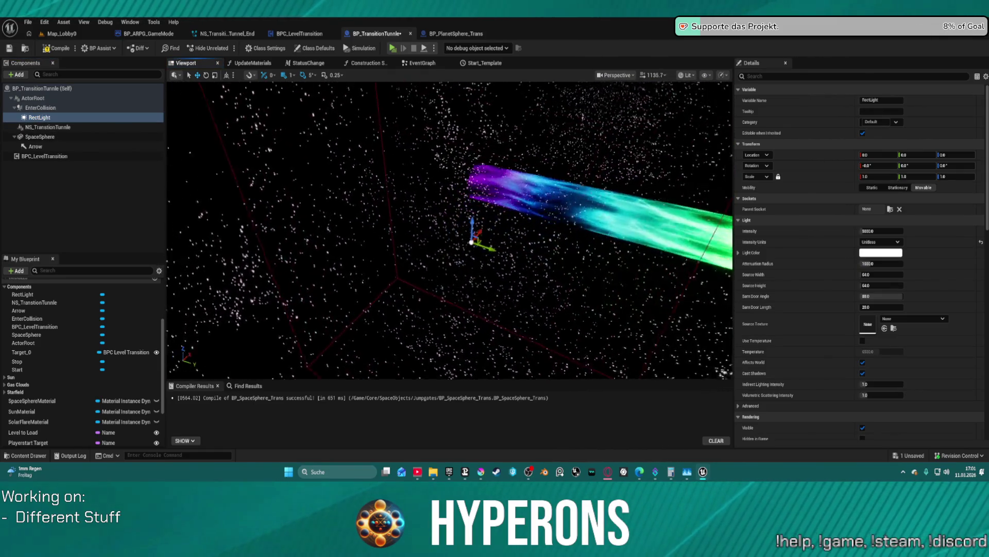
key(f)
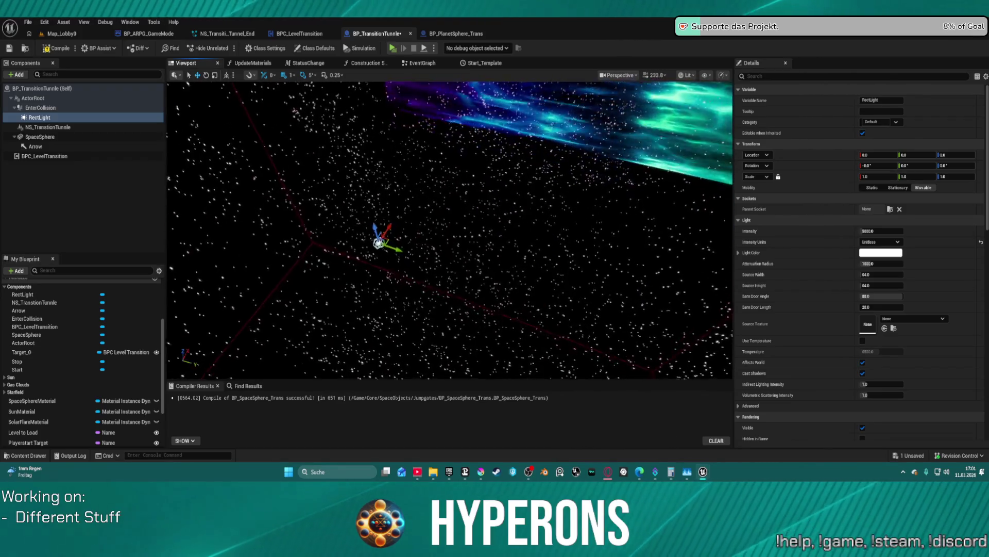
drag(364, 230, 392, 206)
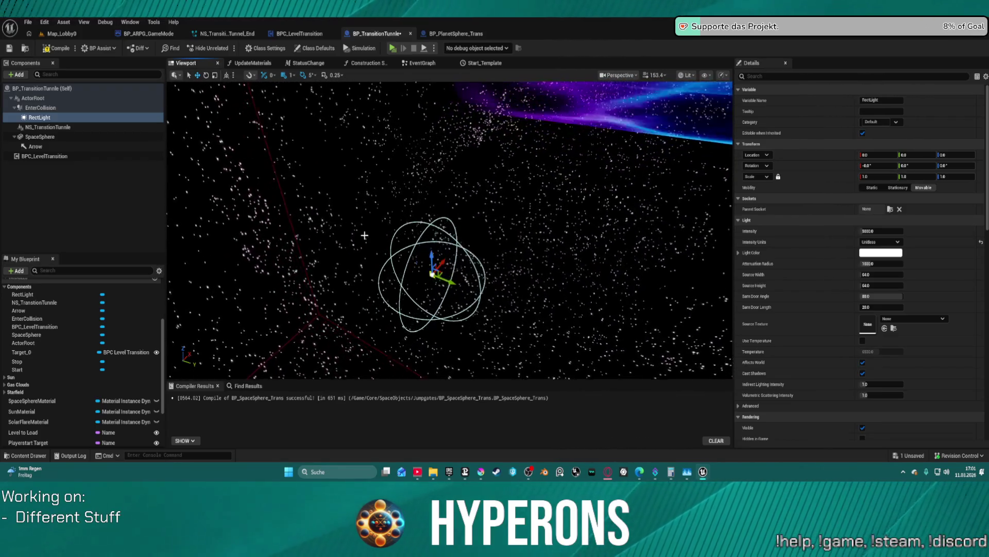
Move the RectLight back along X, enlarge its attenuation radius and raise intensity to about 20737.
key(e)
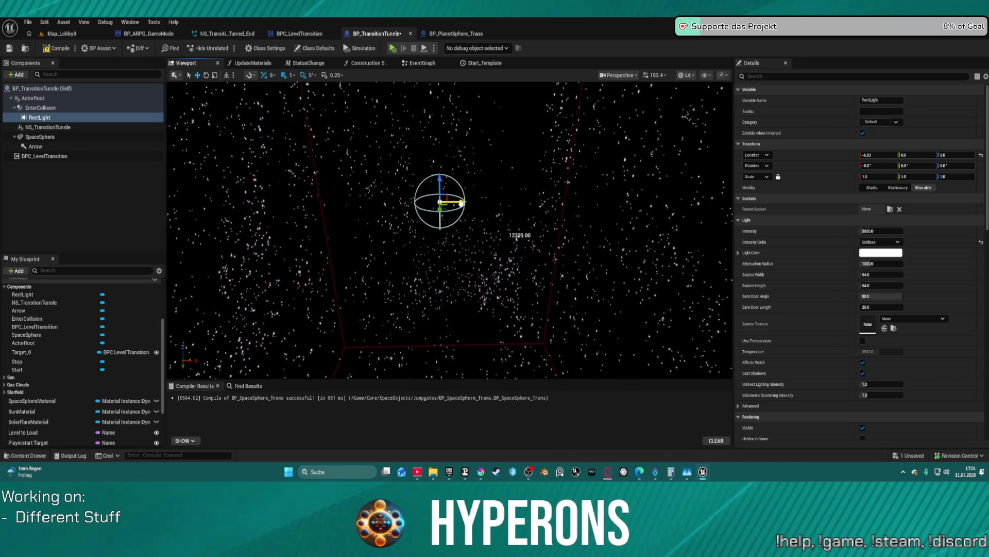
drag(458, 204, 225, 203)
mouse_move(486, 194)
mouse_down()
mouse_move(502, 206)
mouse_move(477, 188)
mouse_move(486, 194)
mouse_up()
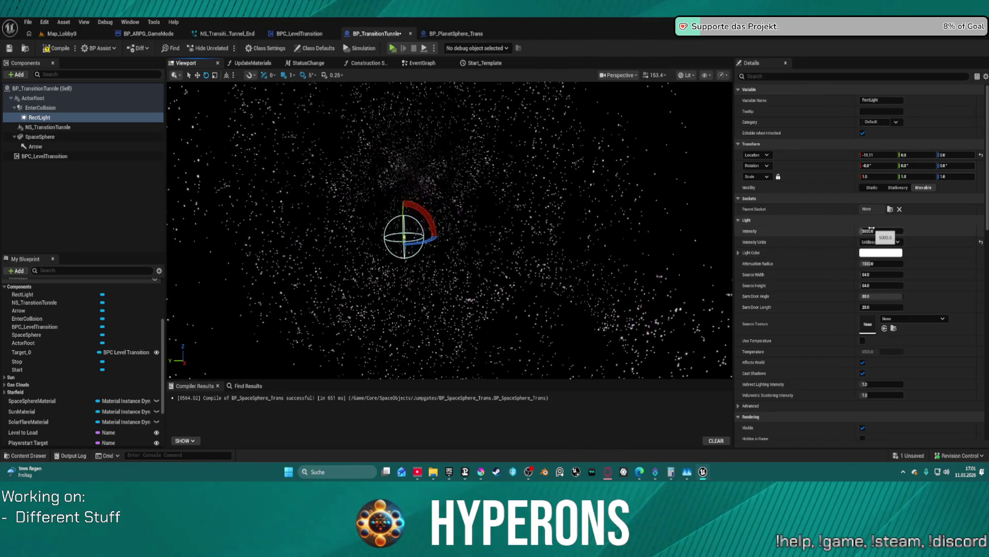
mouse_move(869, 265)
mouse_down()
mouse_move(896, 264)
mouse_move(871, 264)
mouse_up()
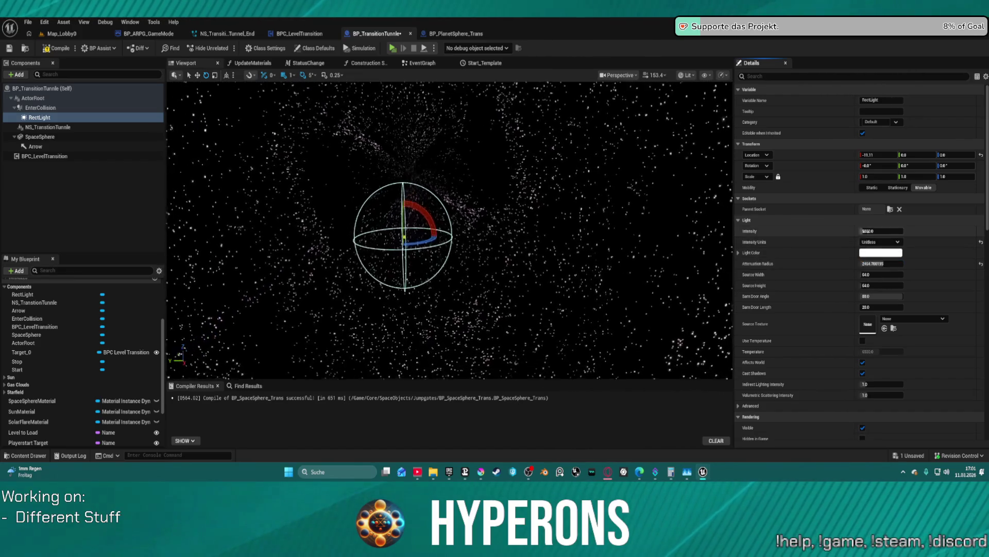
drag(876, 231, 907, 231)
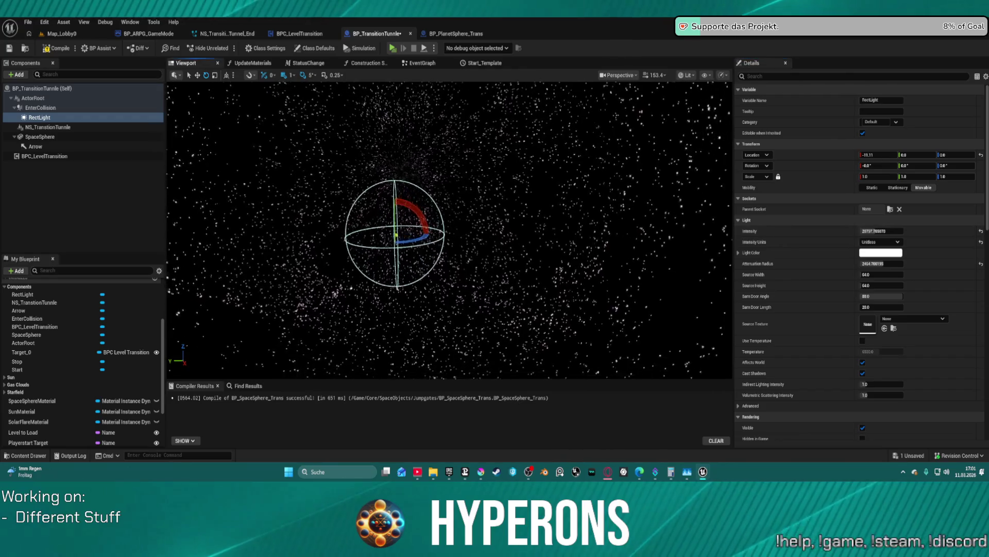
drag(448, 232, 495, 232)
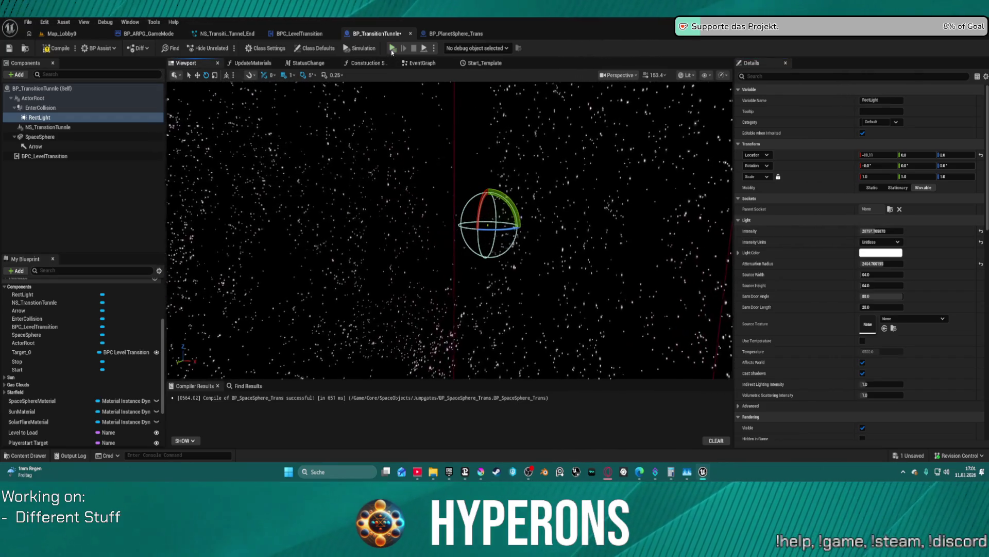
key(f)
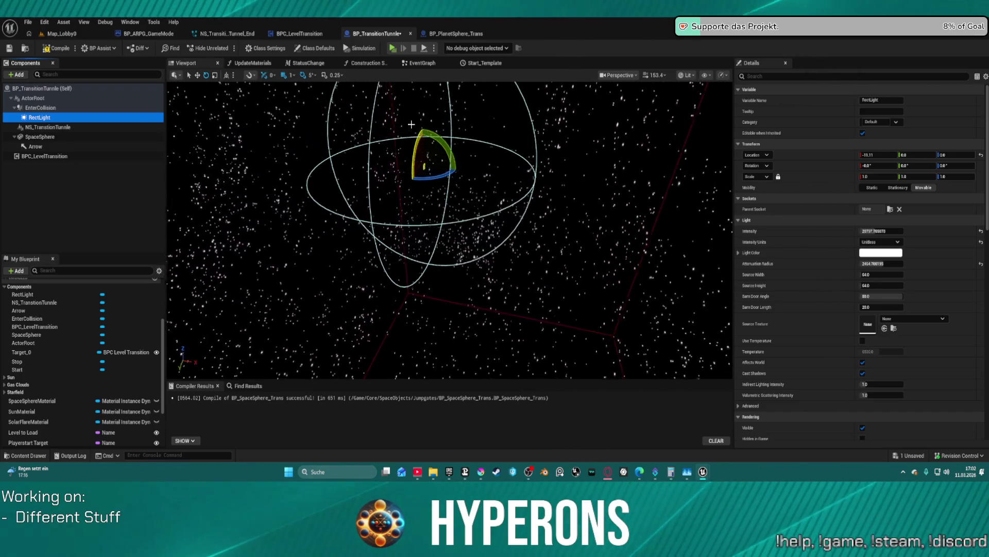
drag(430, 139, 433, 132)
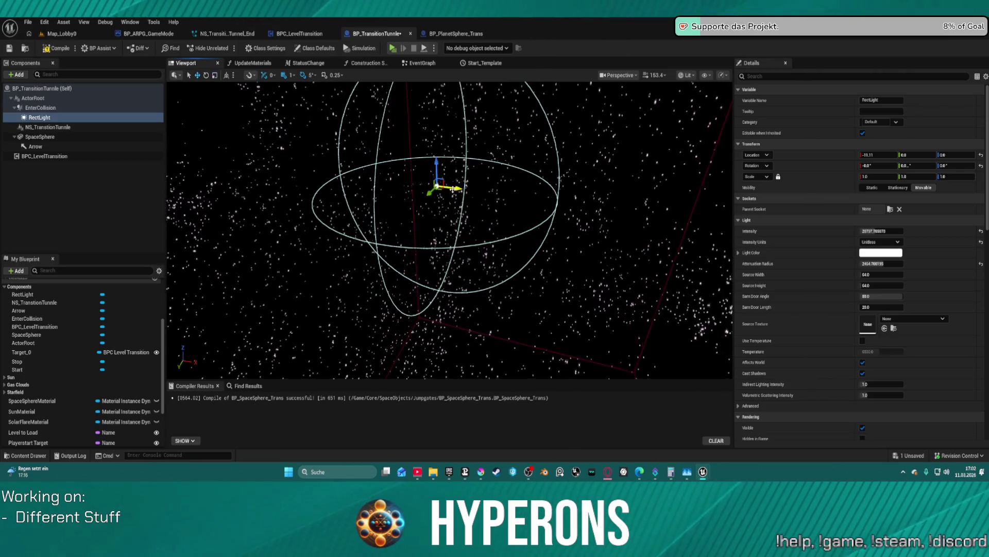
Duplicate RectLight into RectLight1 and slide it along X to the tunnel's opposite side.
click(74, 117)
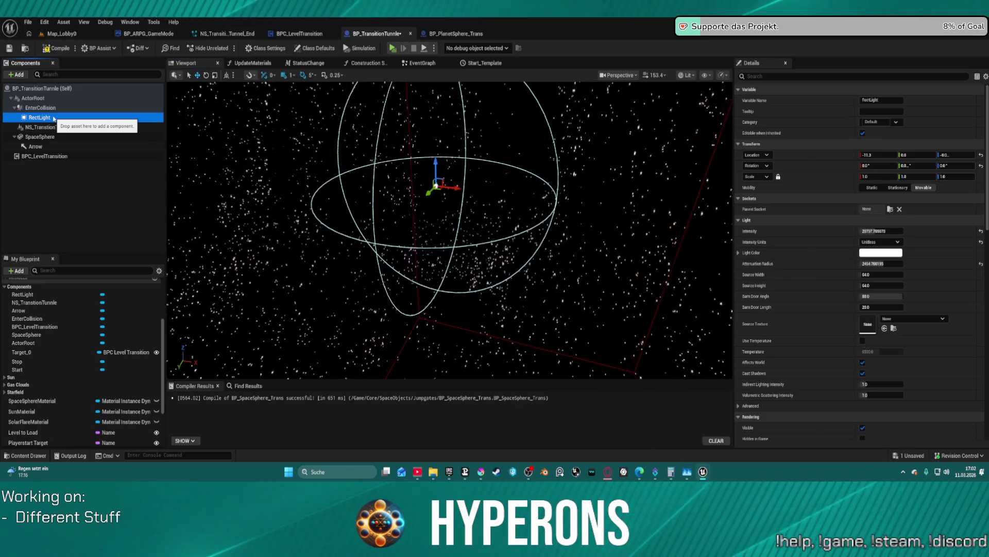
key(ctrl+d)
click(37, 135)
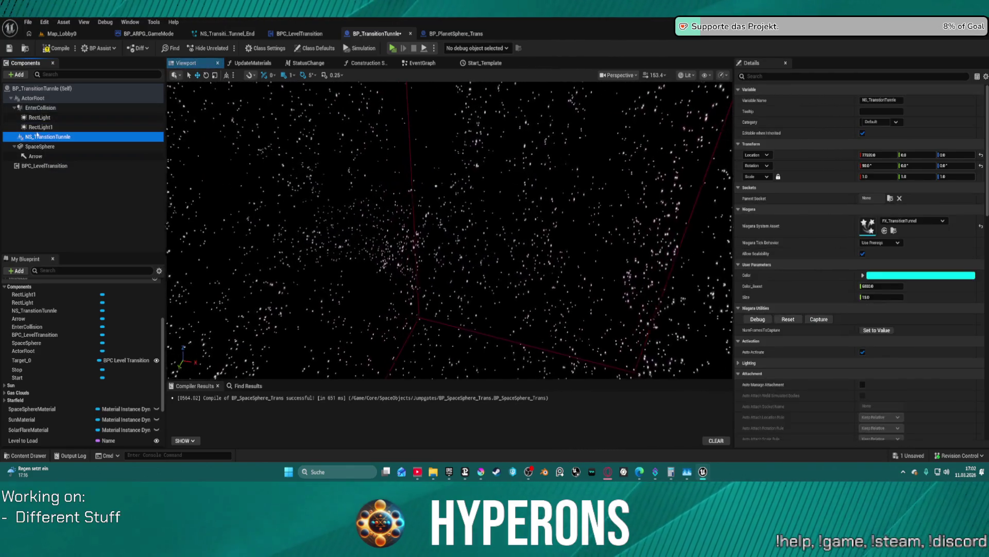
click(39, 127)
drag(454, 188, 518, 196)
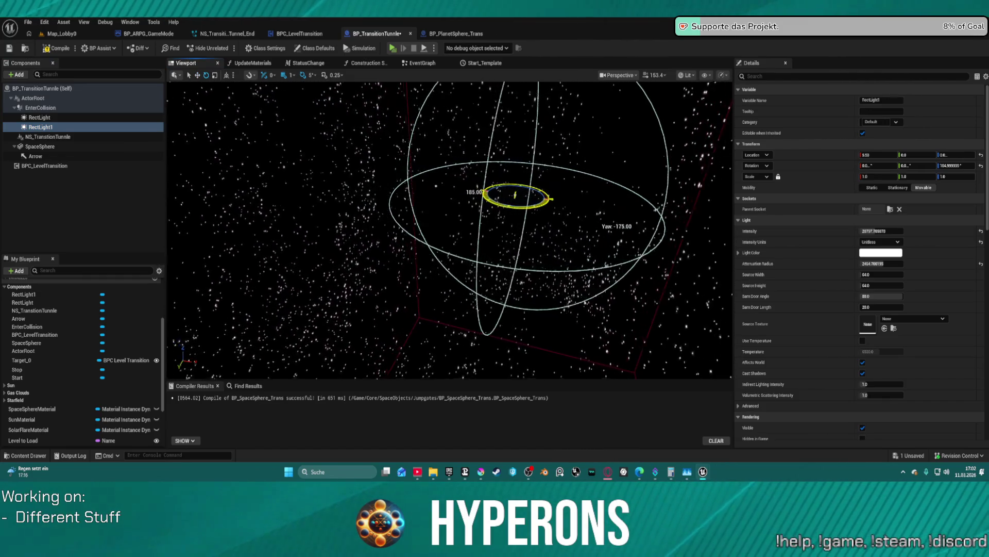
scroll(545, 184, up, 5)
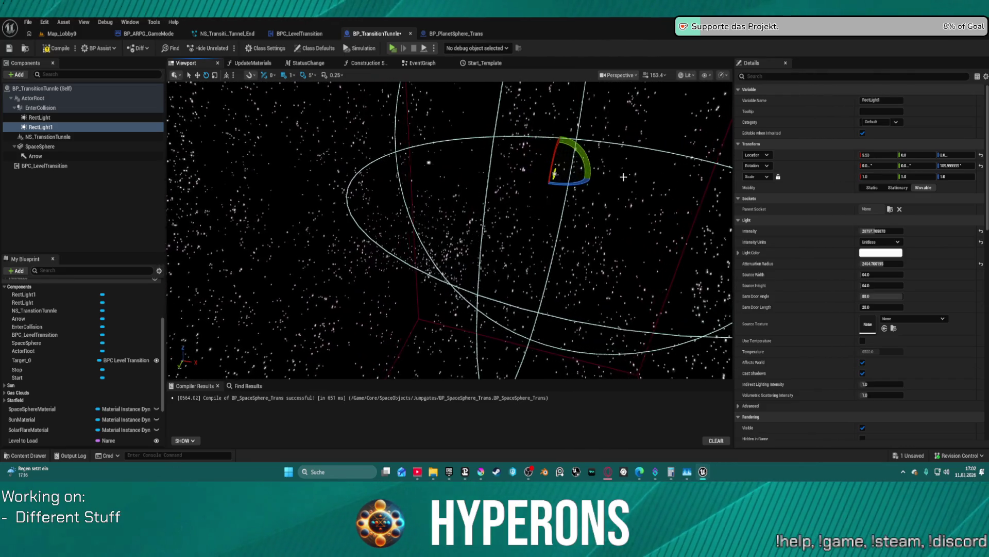
Set RectLight1's source width to 904 and its height, and raise RectLight's source height to about 735.
click(881, 274)
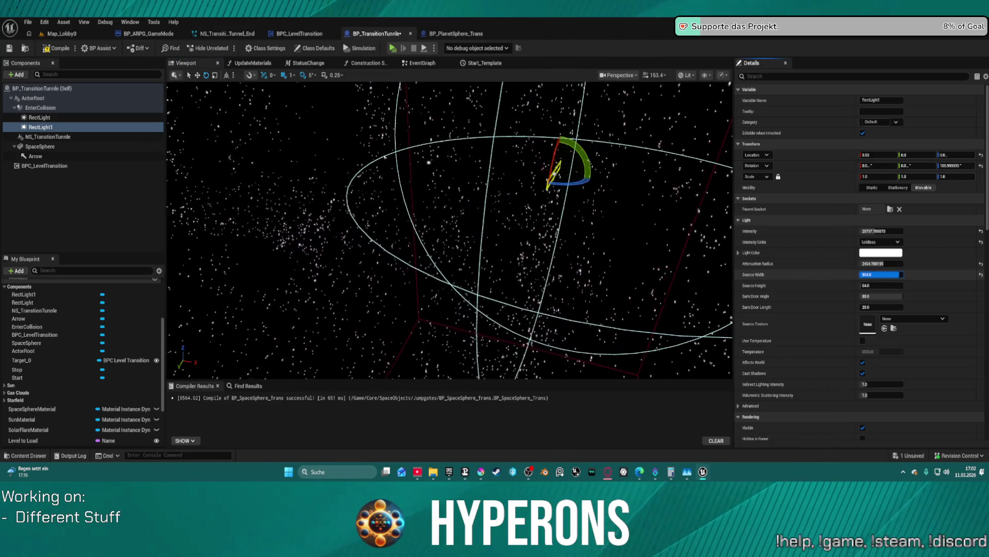
key(Return)
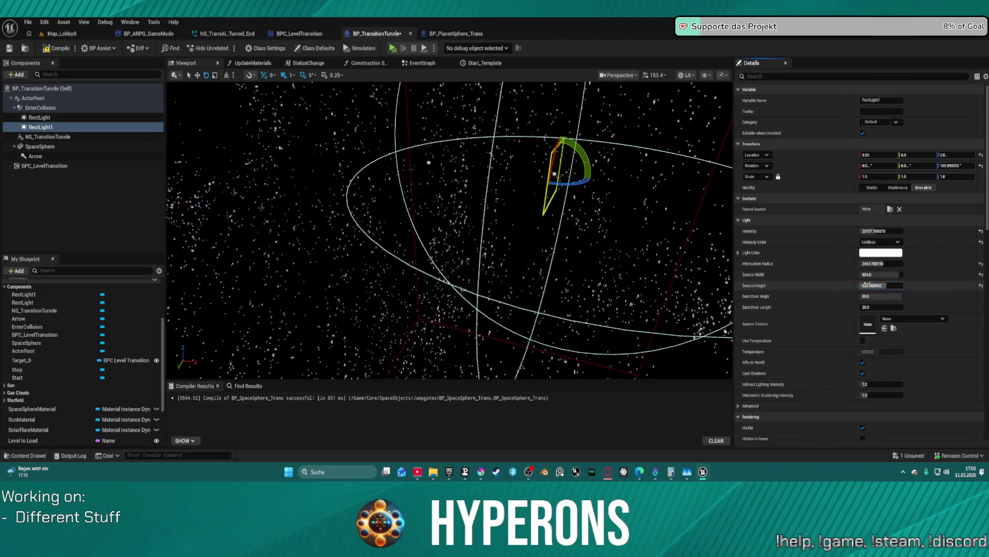
key(Return)
click(428, 162)
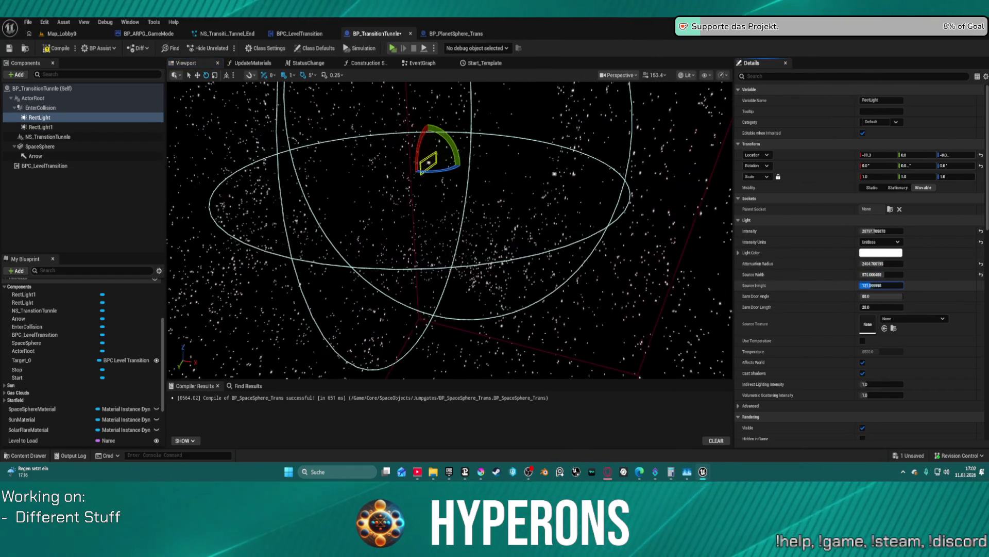
mouse_move(858, 287)
mouse_down()
mouse_move(886, 287)
mouse_move(879, 274)
mouse_up()
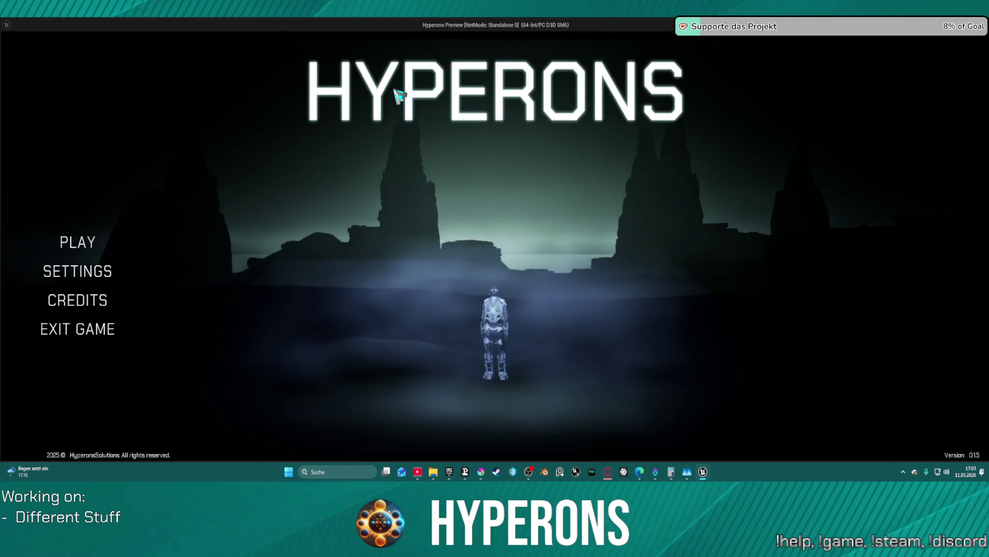
Launch a game with the existing character, fly the ship through the gate's warp tunnel, and stop the preview.
click(65, 241)
click(380, 219)
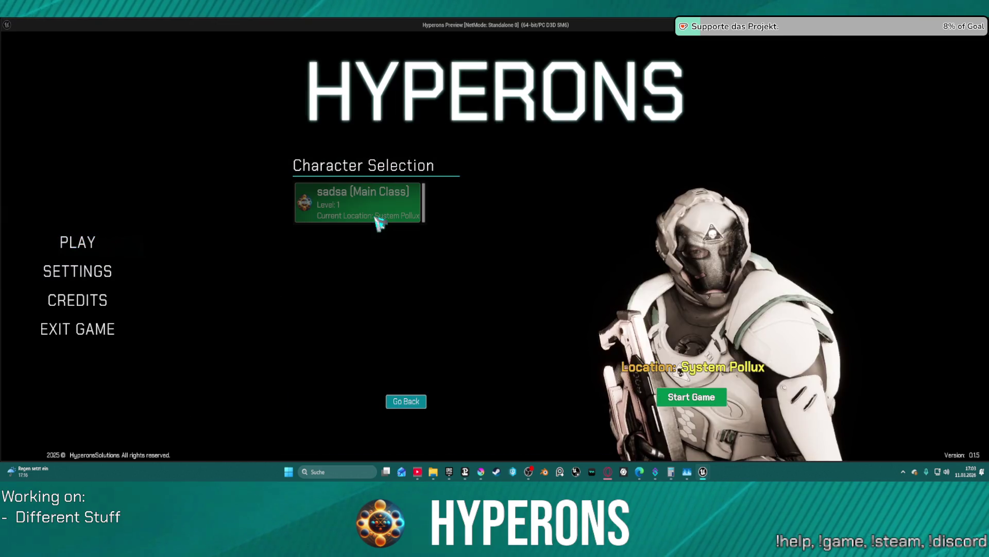
click(714, 396)
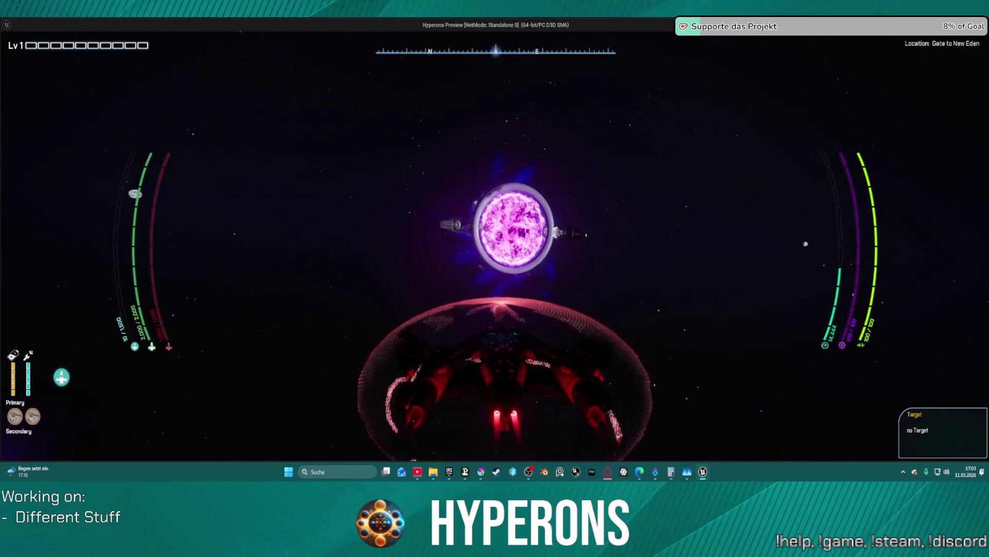
key(w)
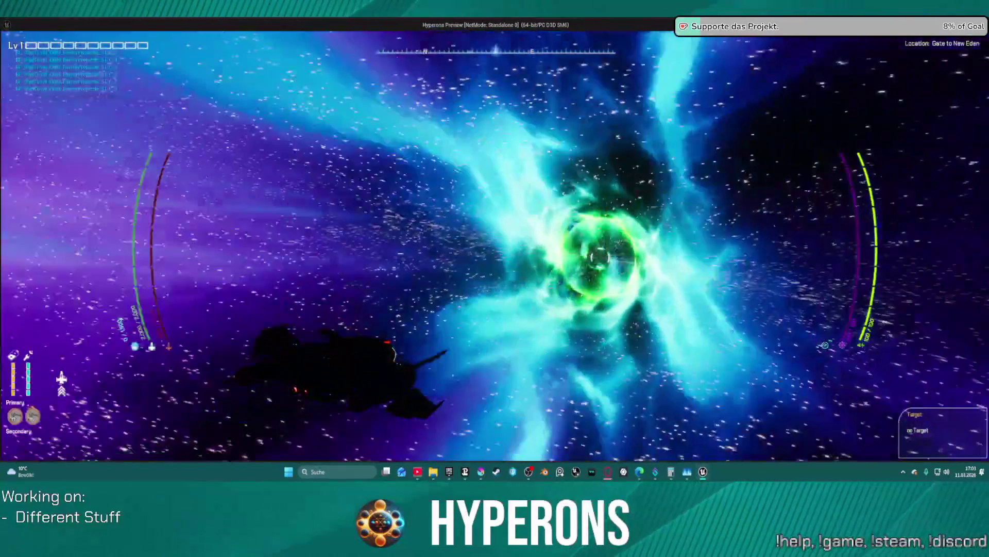
key(Escape)
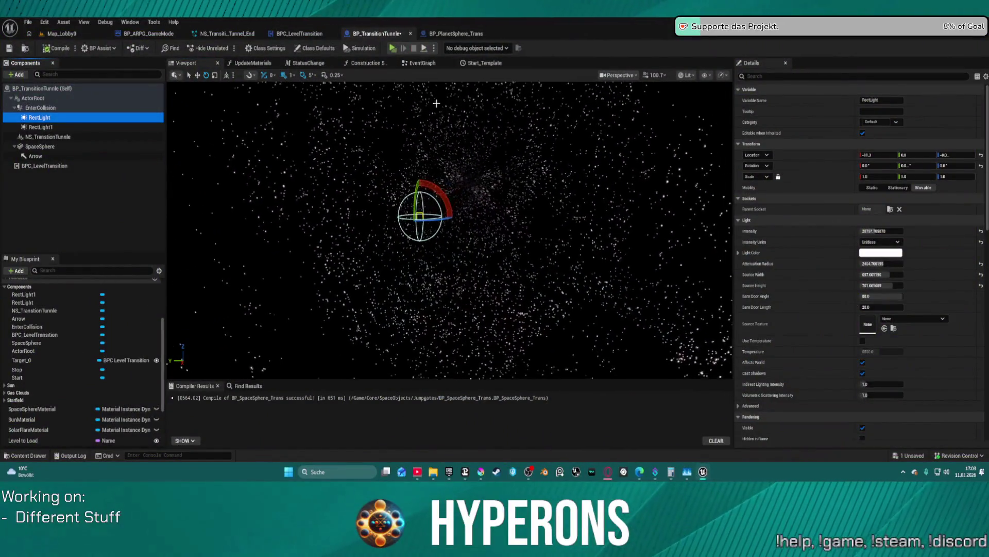
Look through the UpdateMaterials and StatusChange graphs, then pan the EventGraph to the Attach Component To Component node.
drag(437, 104, 427, 140)
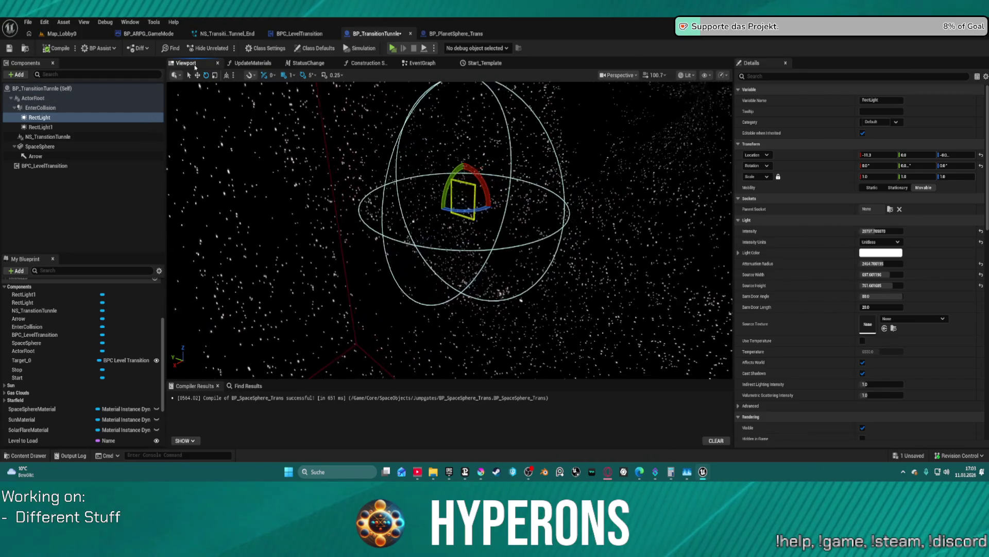
click(270, 63)
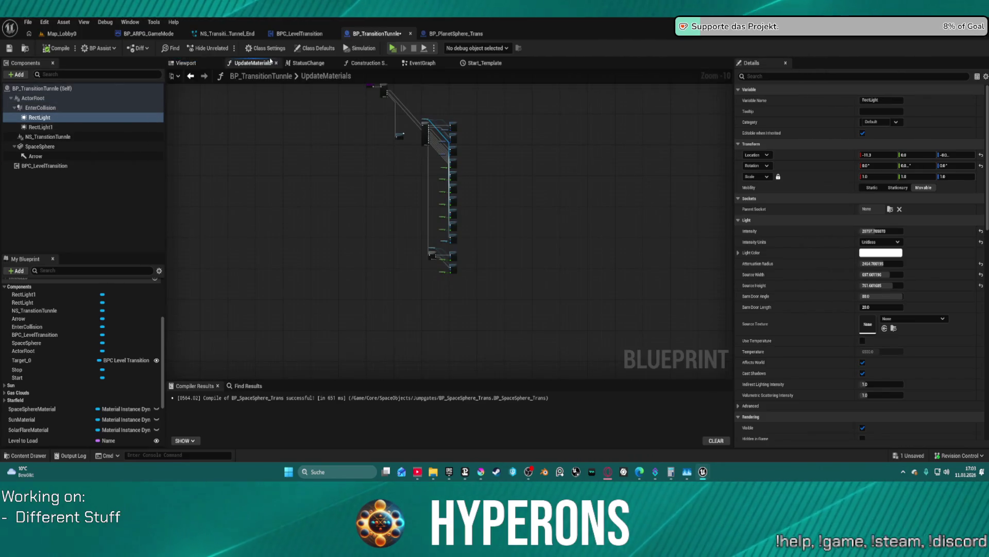
click(306, 63)
click(420, 62)
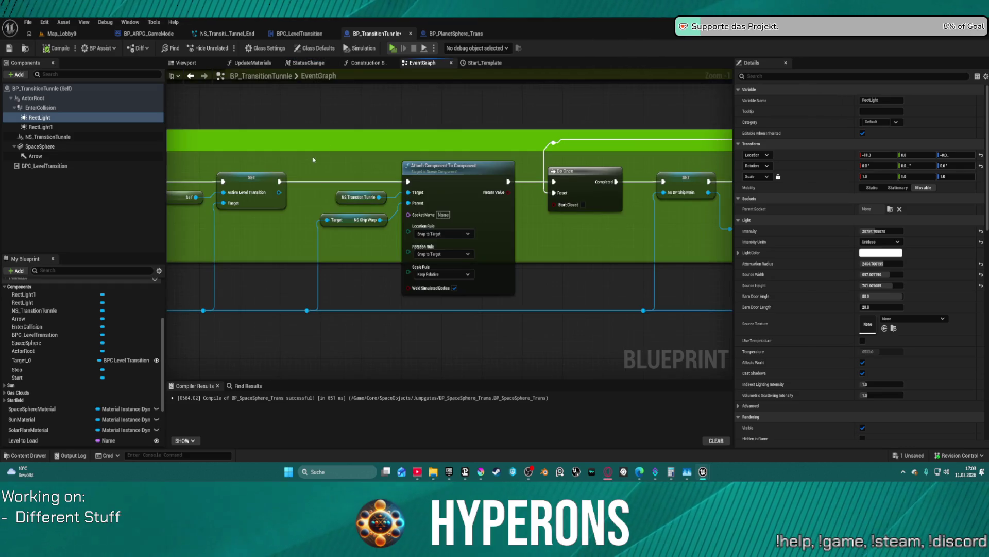
scroll(543, 179, down, 2)
scroll(543, 180, up, 3)
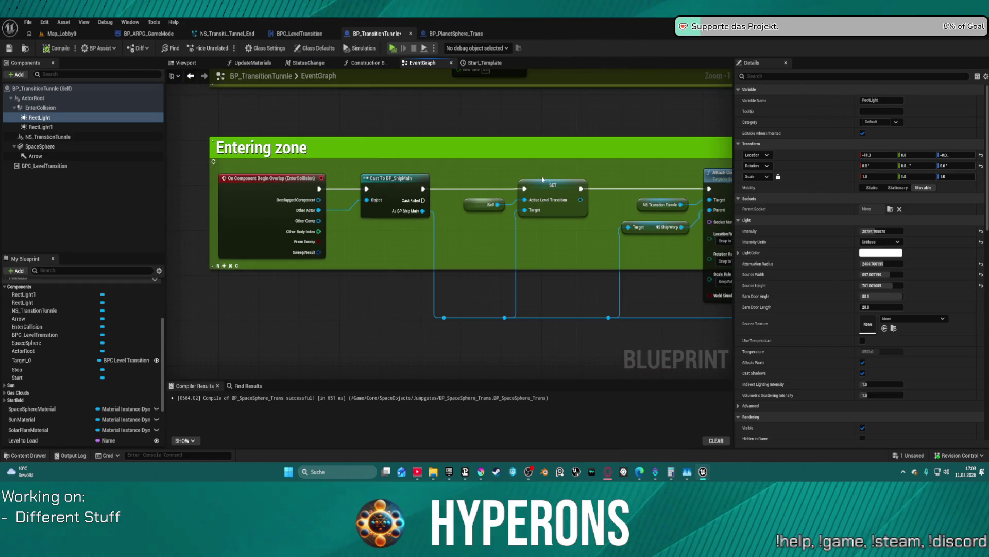
scroll(540, 180, down, 1)
mouse_move(540, 180)
mouse_down()
mouse_move(330, 197)
mouse_move(423, 197)
mouse_move(380, 200)
mouse_move(371, 294)
mouse_move(352, 293)
mouse_move(308, 252)
mouse_move(3, 240)
mouse_move(134, 246)
mouse_move(196, 235)
mouse_move(188, 236)
mouse_up()
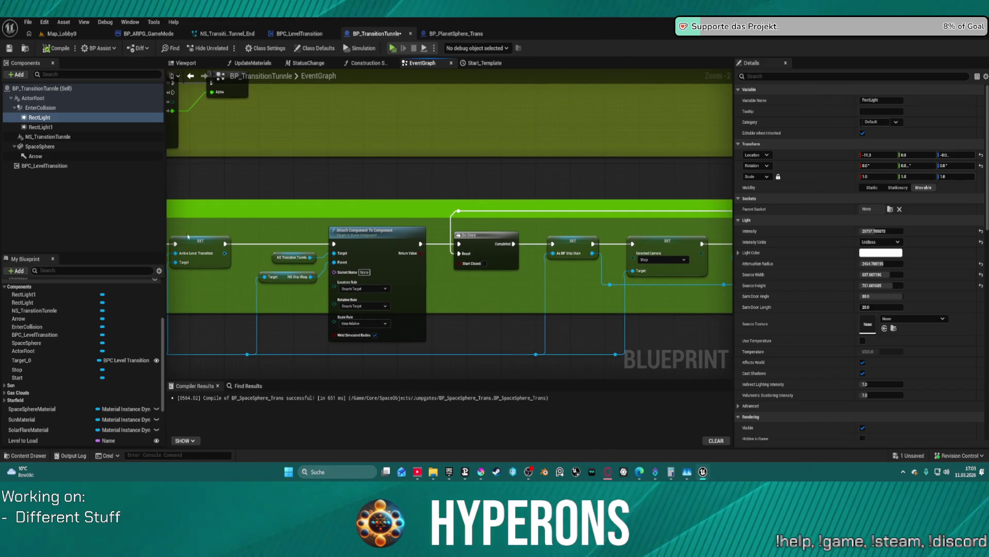
Add a new Scene component named Scene to the blueprint under ActorRoot.
click(19, 76)
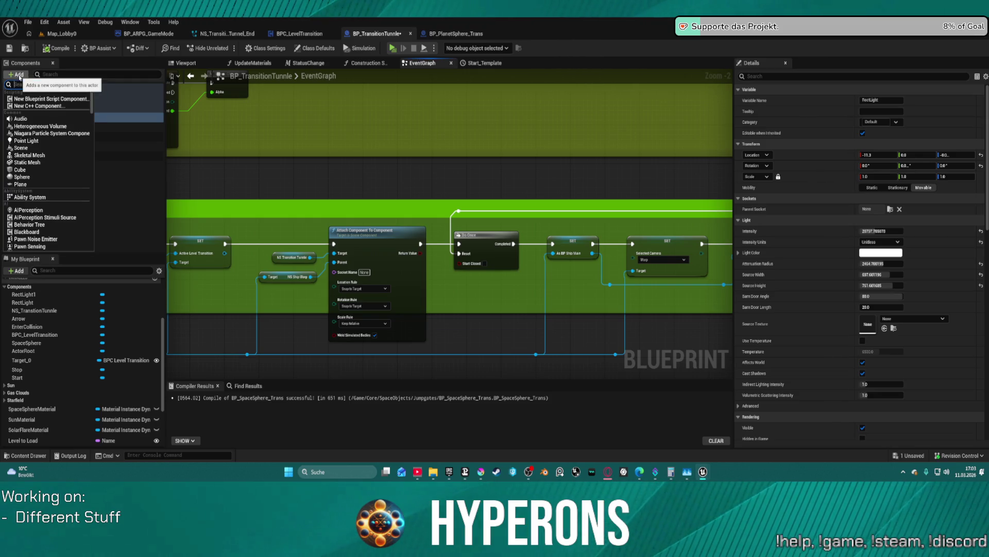
click(66, 117)
ctrl+click(42, 127)
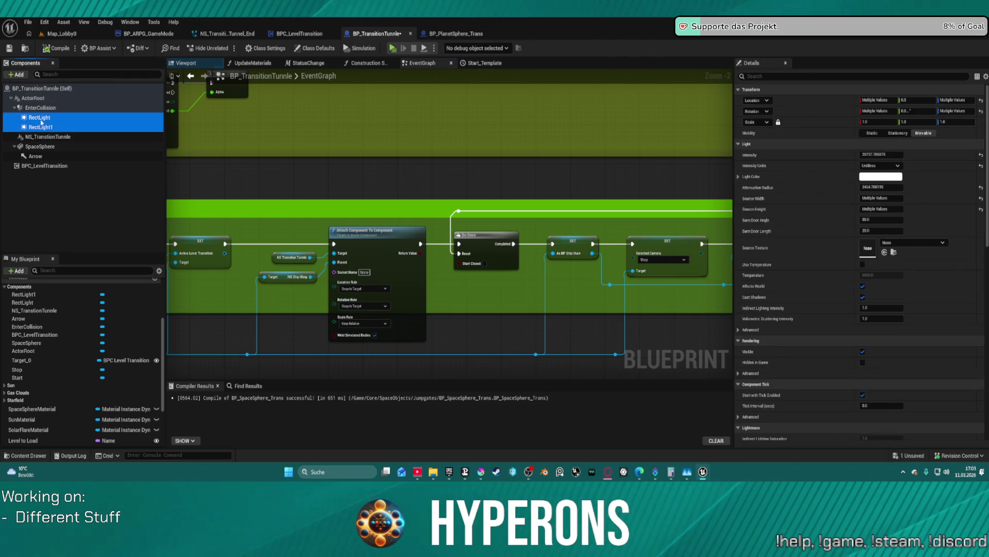
right_click(37, 99)
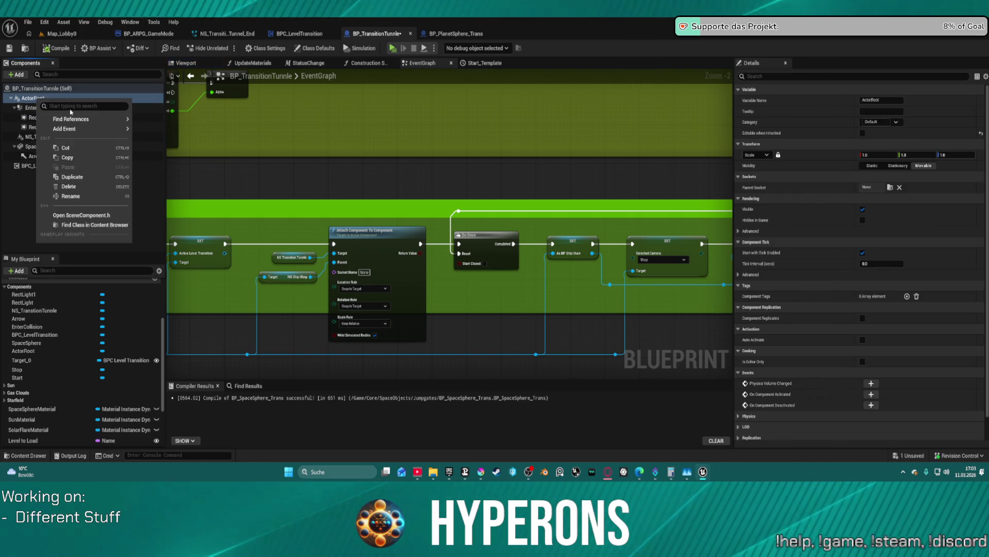
mouse_move(56, 119)
click(19, 75)
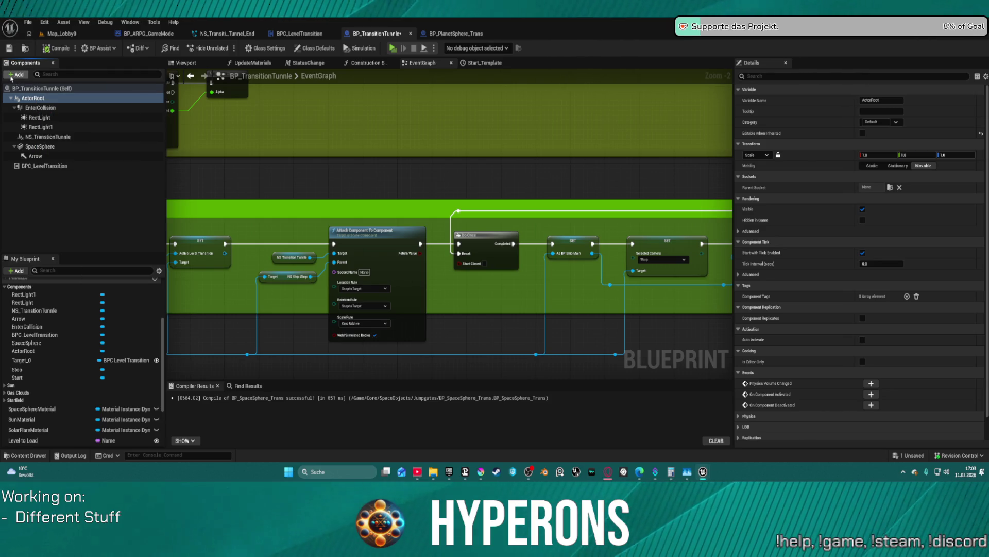
click(19, 75)
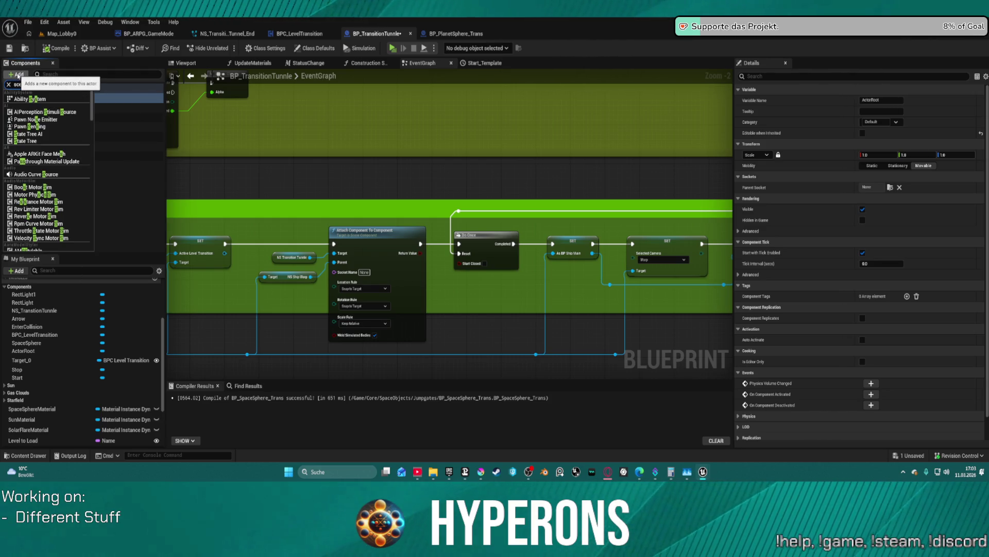
text(ne)
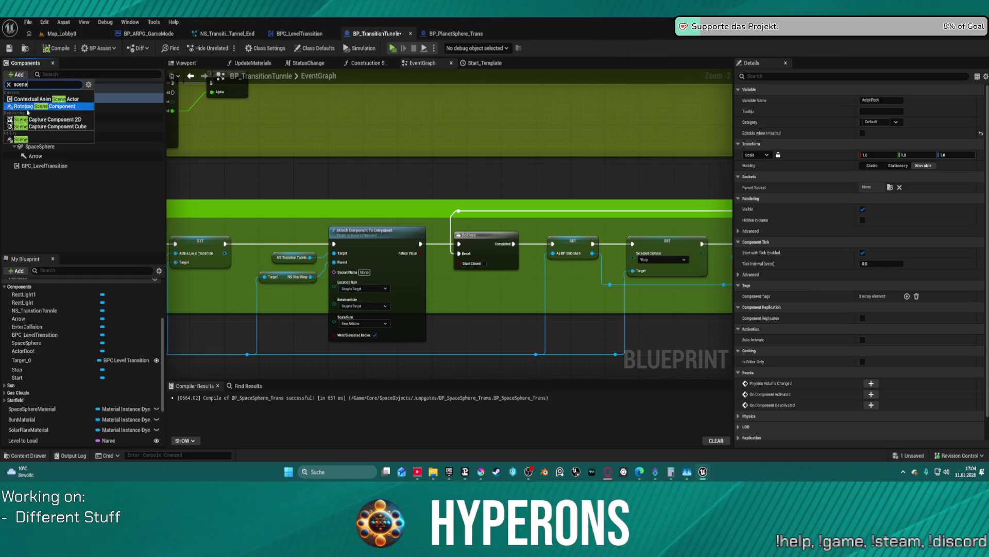
click(69, 139)
key(Return)
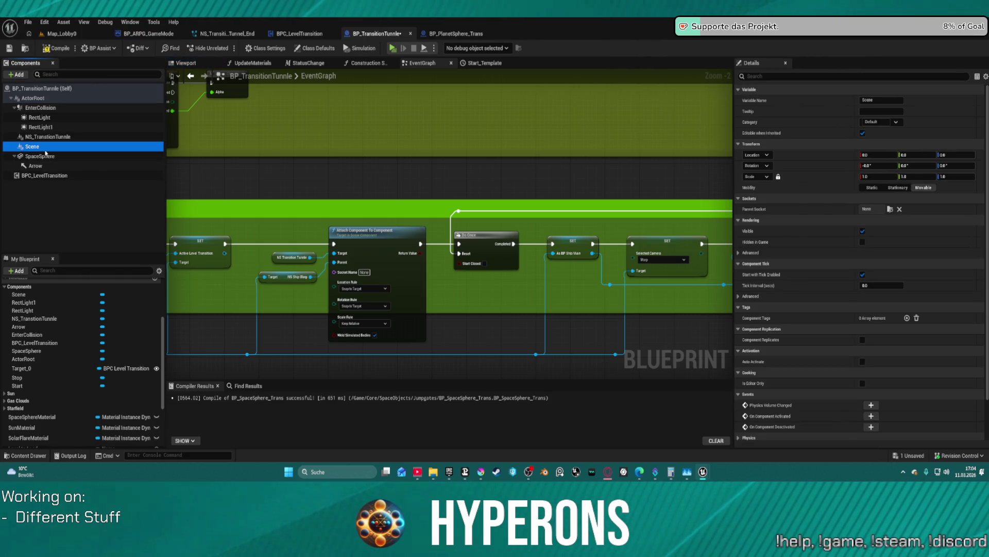
Move RectLight and RectLight1 under Scene and reset their location, rotation and scale to defaults.
click(40, 127)
ctrl+click(44, 118)
drag(44, 118, 32, 146)
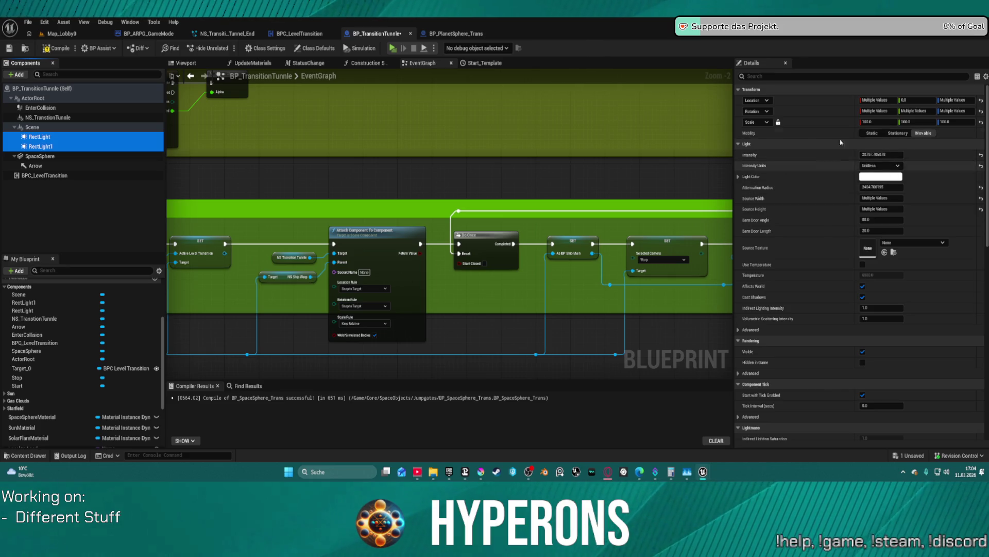
click(981, 100)
click(981, 111)
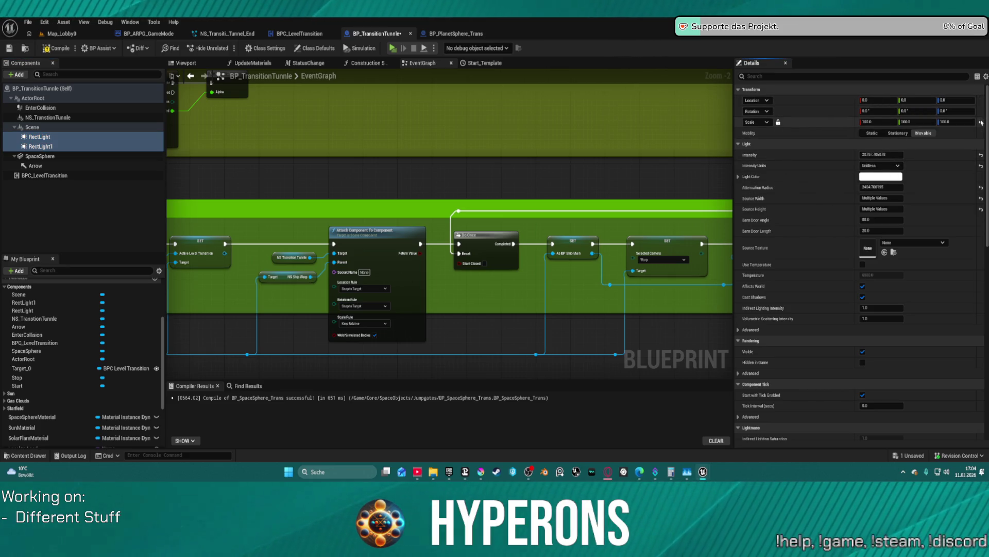
click(981, 121)
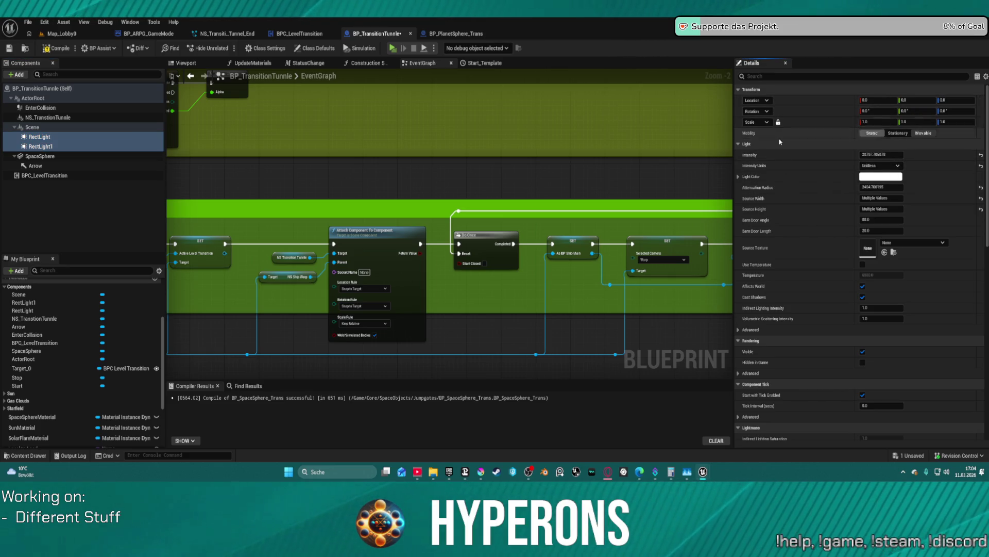
click(180, 63)
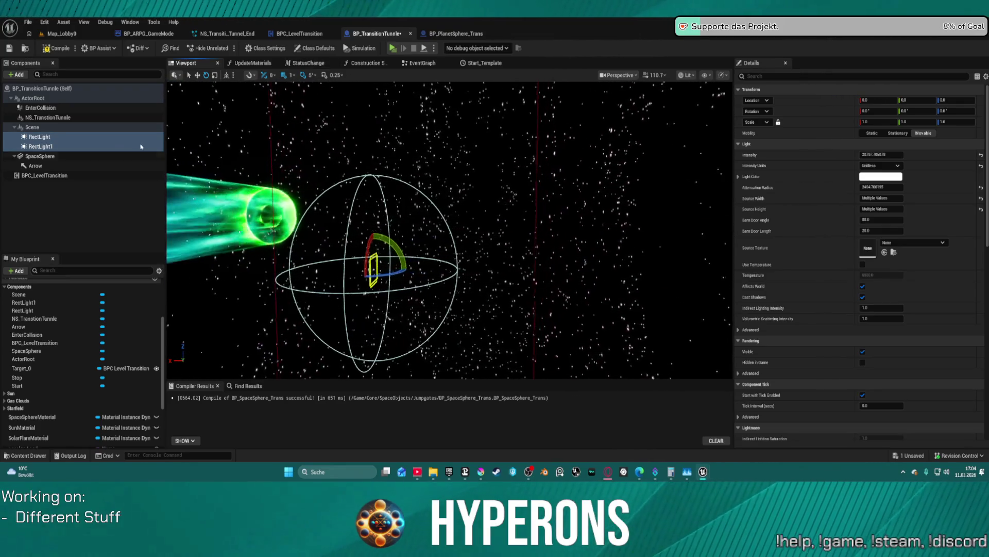
Turn RectLight1 to yaw 90 and place RectLight at Y 1000.
click(97, 145)
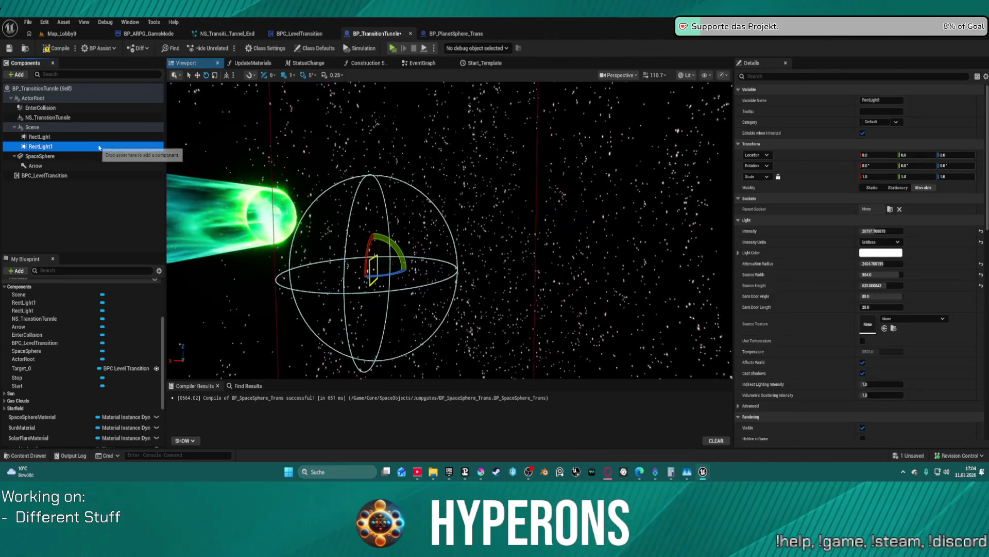
click(954, 165)
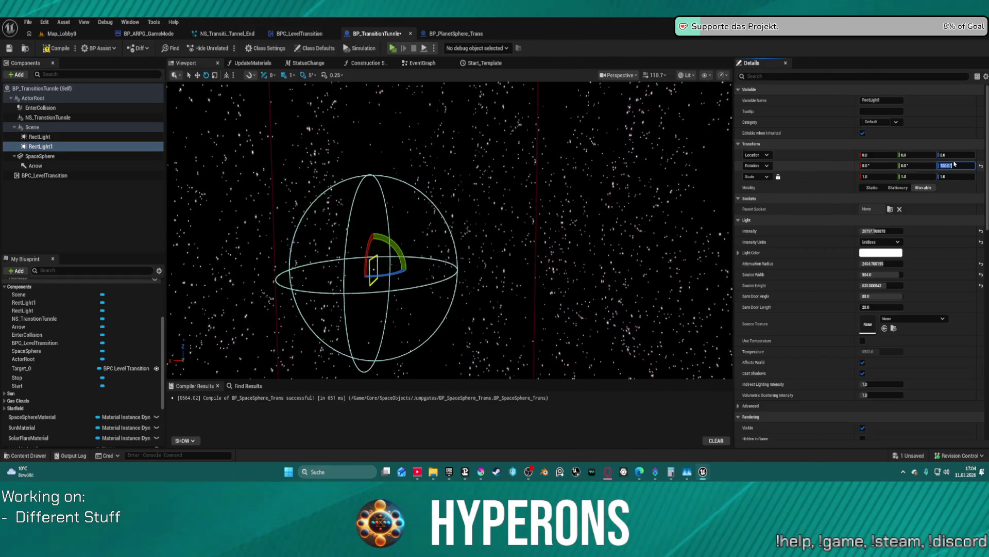
click(76, 145)
click(75, 137)
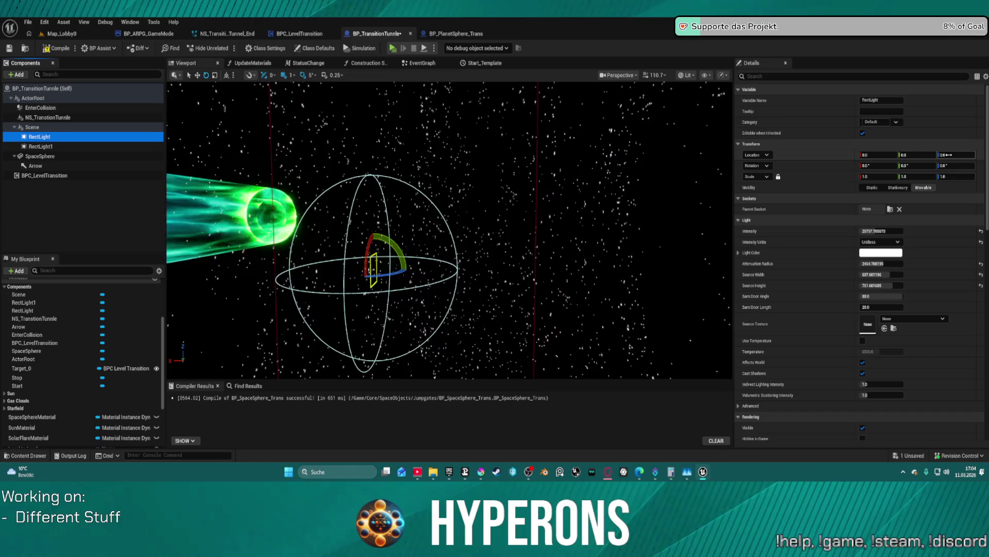
click(886, 154)
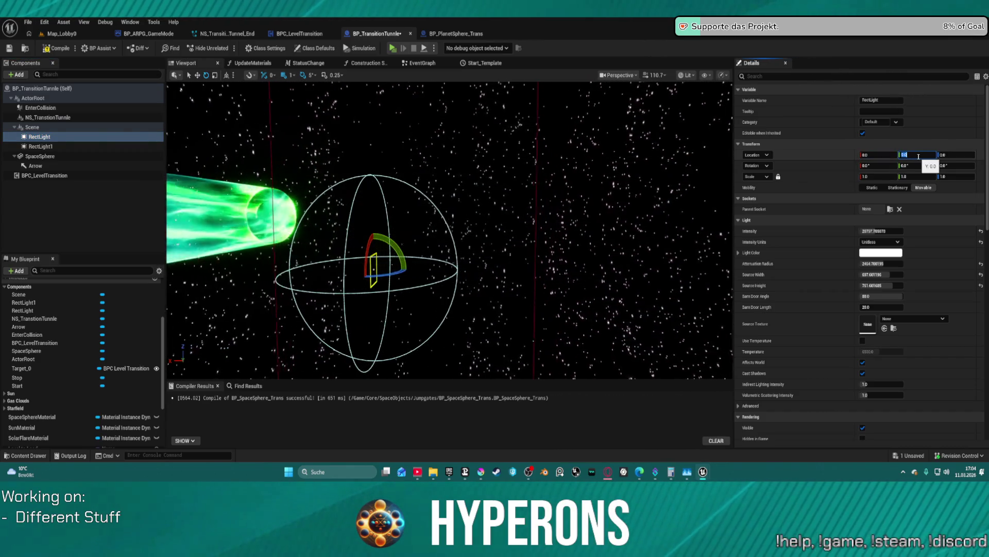
text(000)
key(Return)
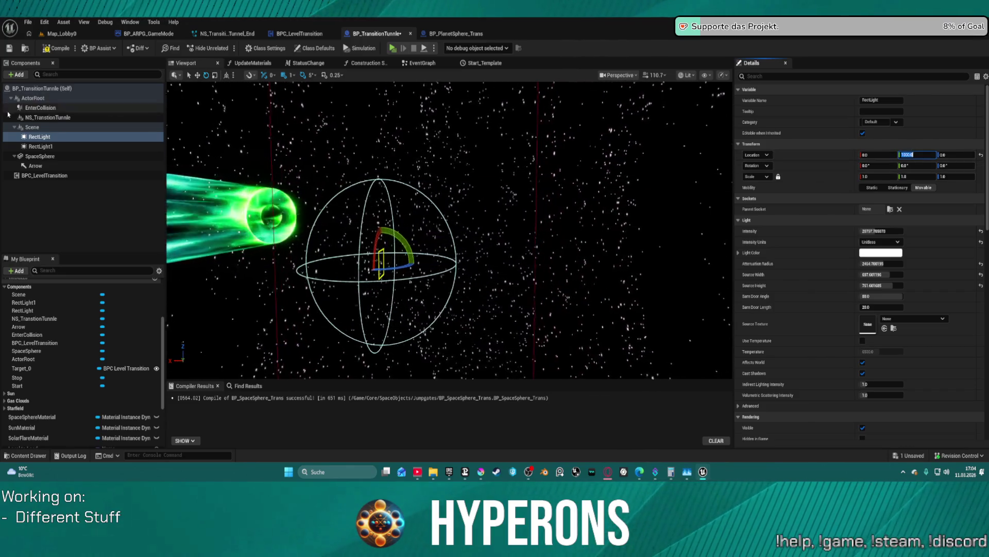
Move RectLight1 to Y -1000 and lengthen its barn doors to about 32.04.
click(144, 146)
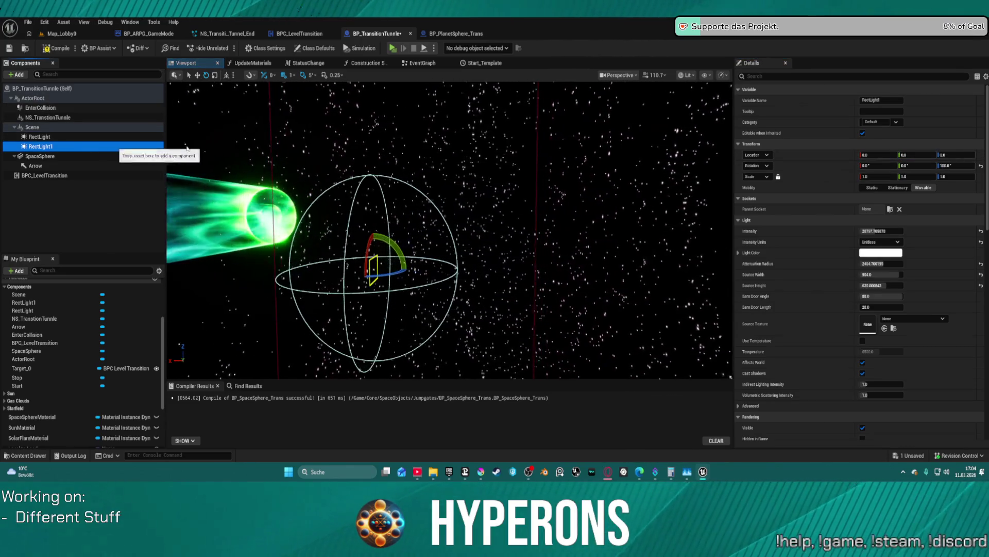
click(919, 155)
text(-1000)
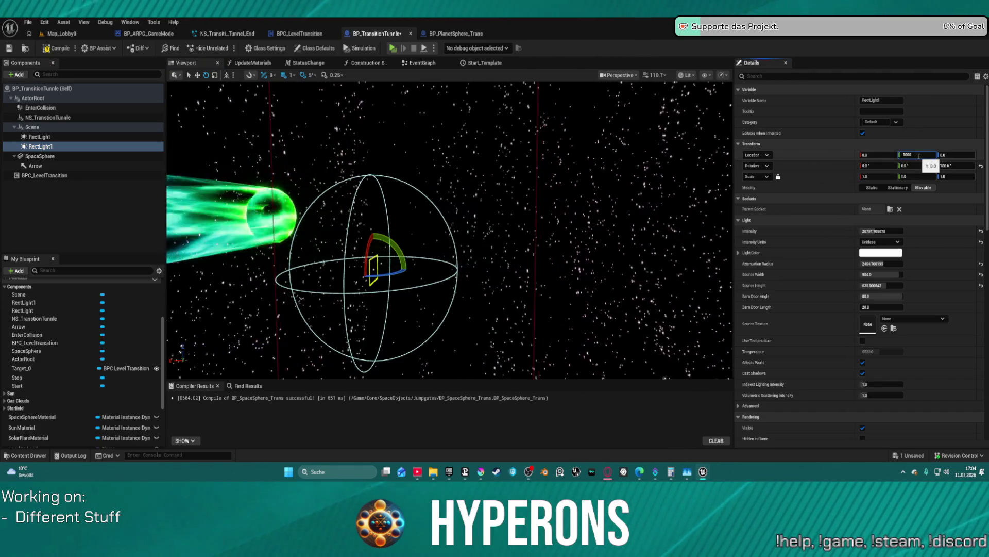
key(Return)
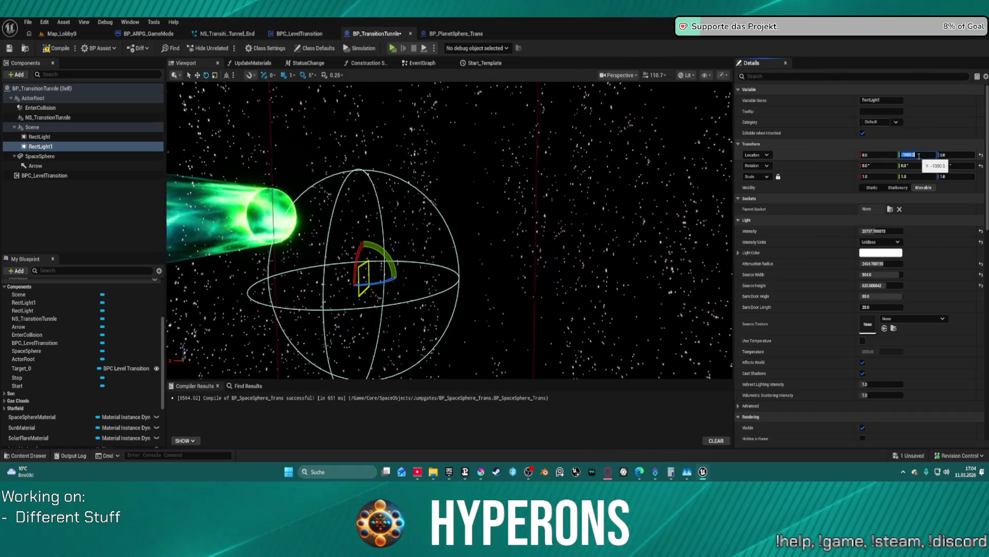
click(957, 166)
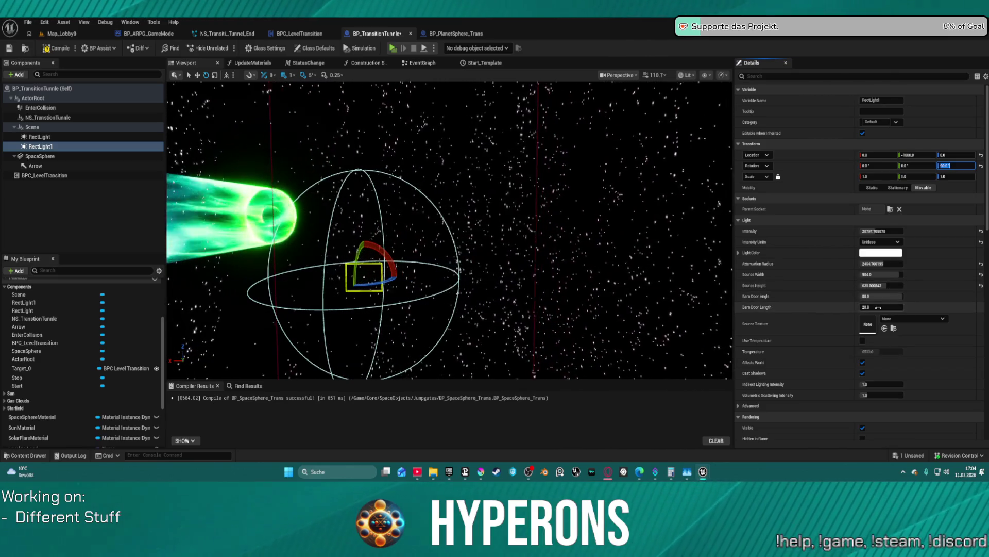
drag(881, 308, 899, 307)
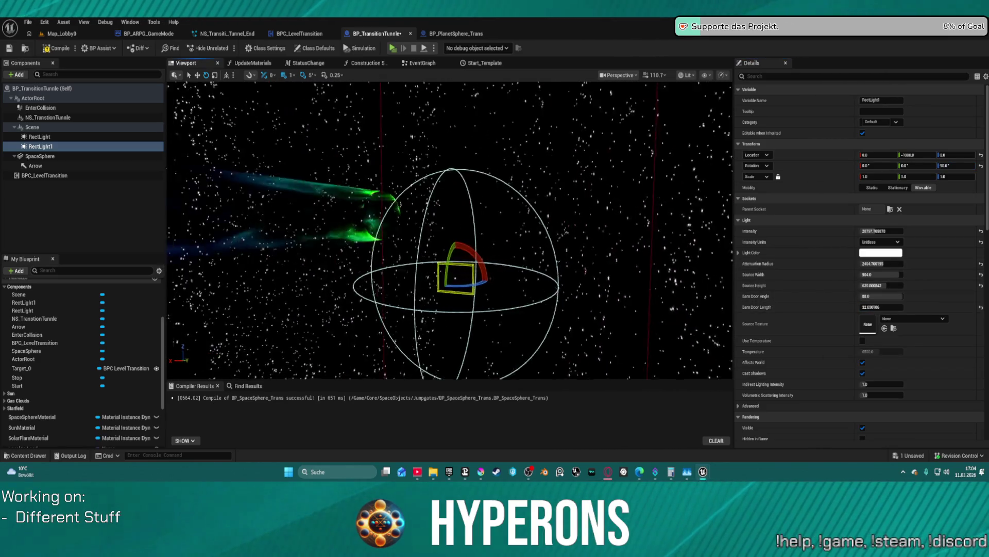
key(f)
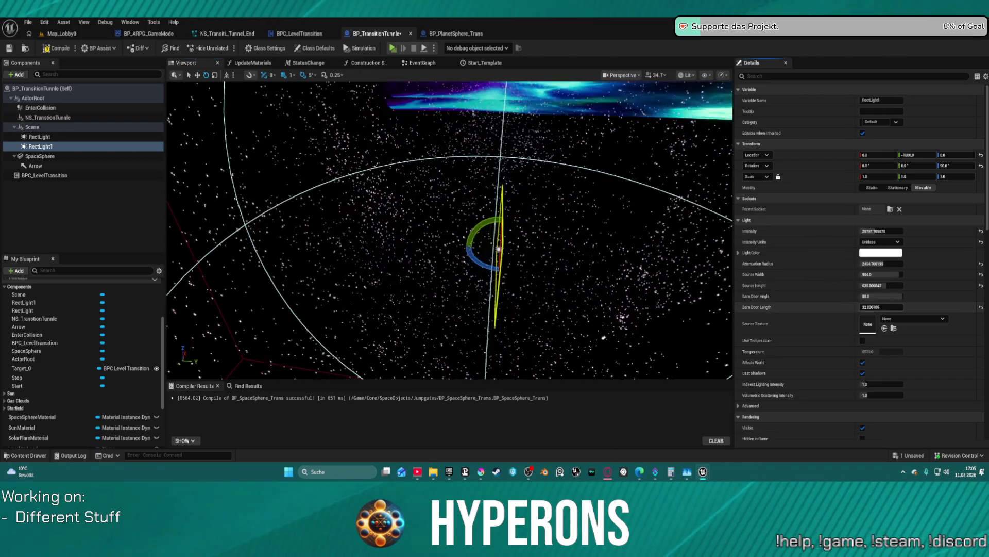
Give RectLight1 barn doors of about 140, a 1000×1000 source and 20000 intensity.
drag(882, 307, 876, 306)
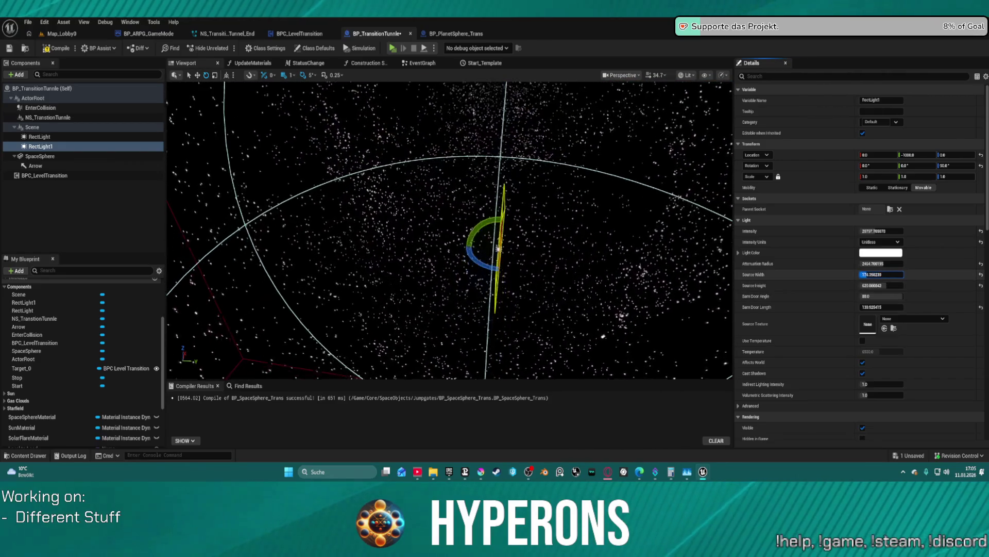
text(1000)
key(Tab)
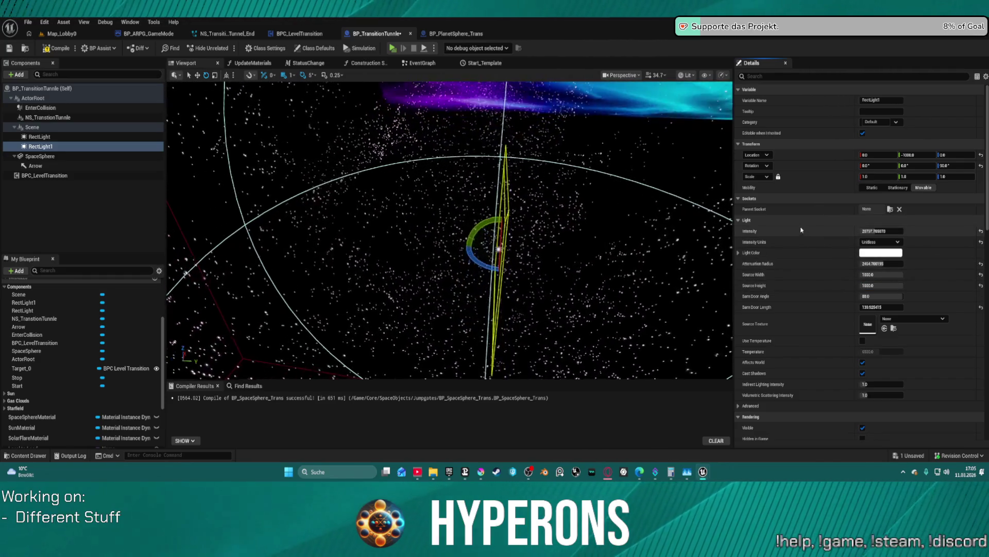
click(881, 231)
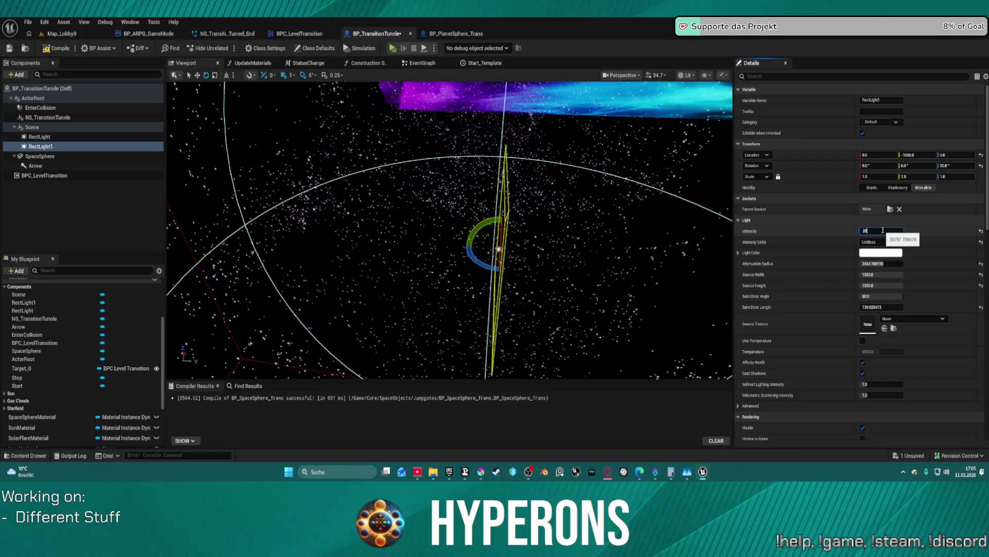
key(Return)
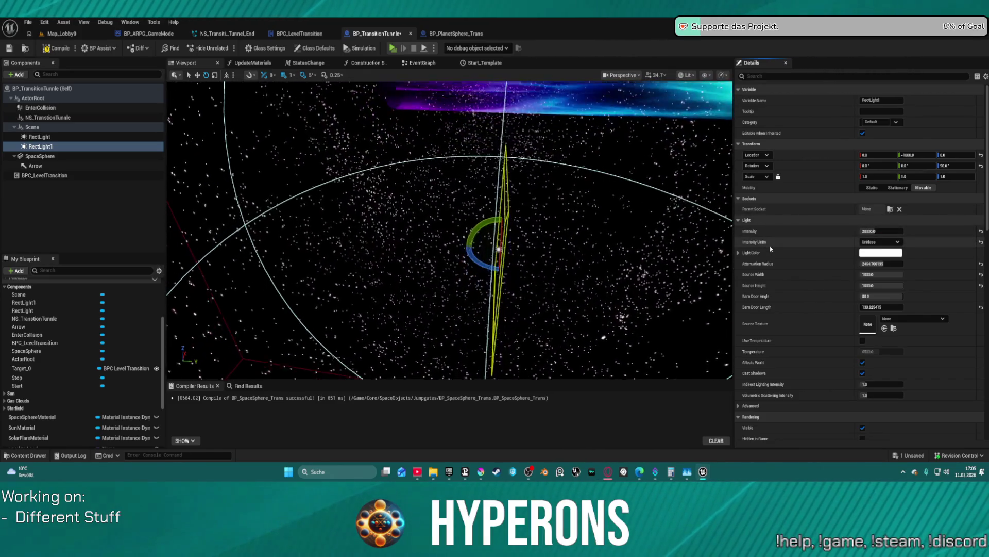
Paste RectLight1's Light settings onto RectLight and turn RectLight to yaw -90.
double_click(39, 136)
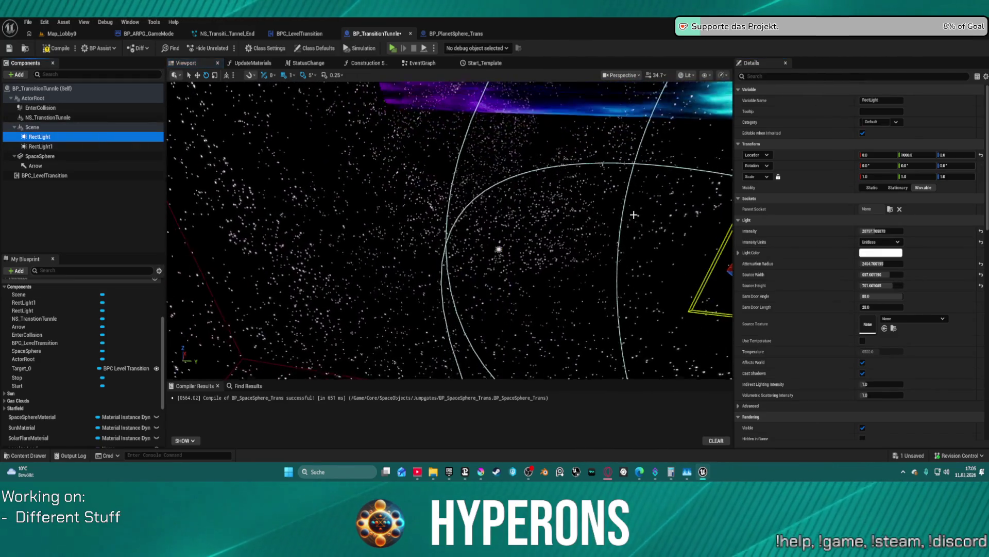
right_click(772, 220)
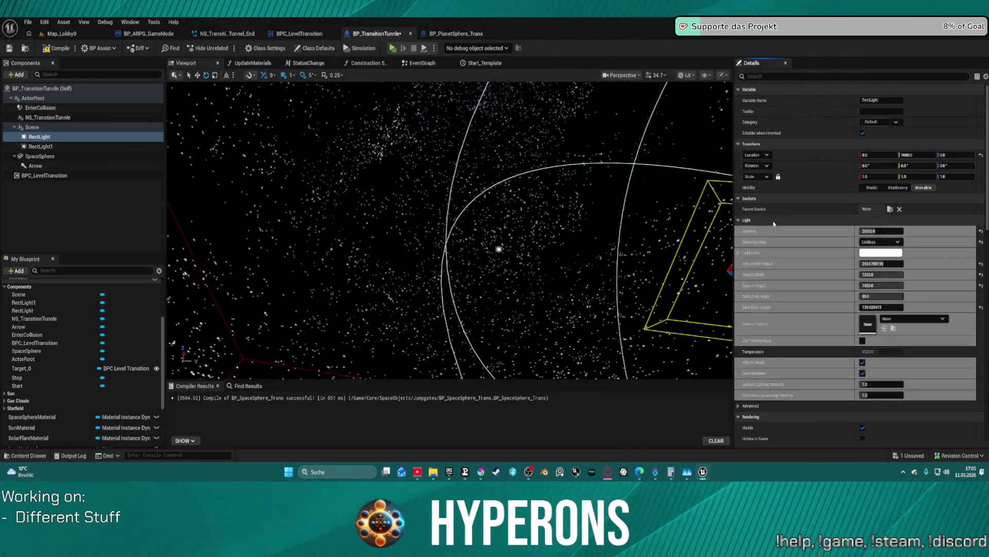
click(796, 246)
click(948, 165)
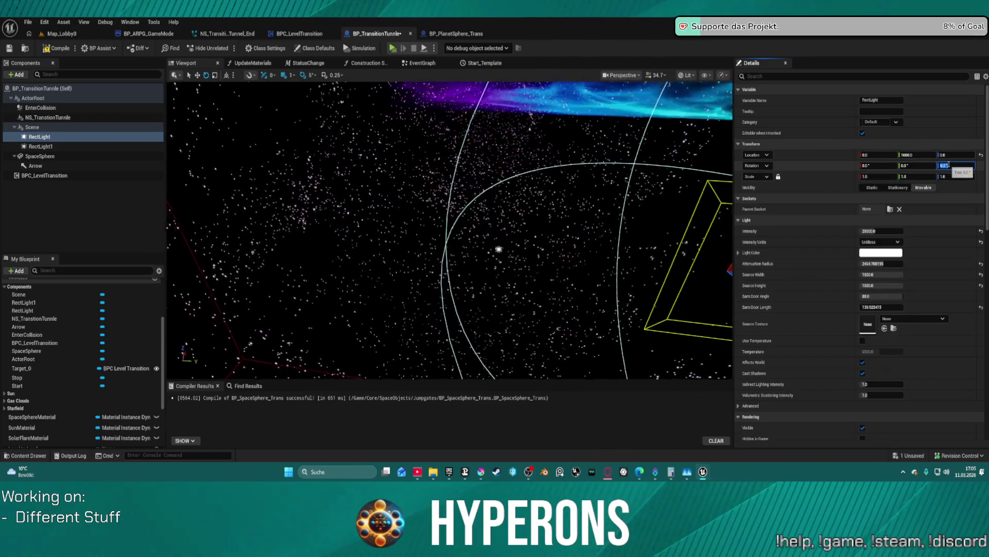
text(90)
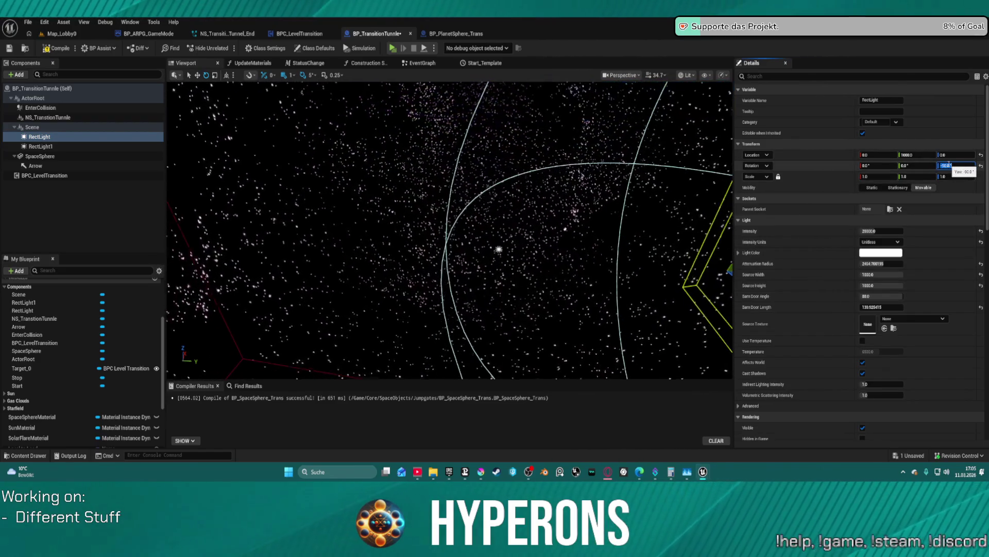
key(Return)
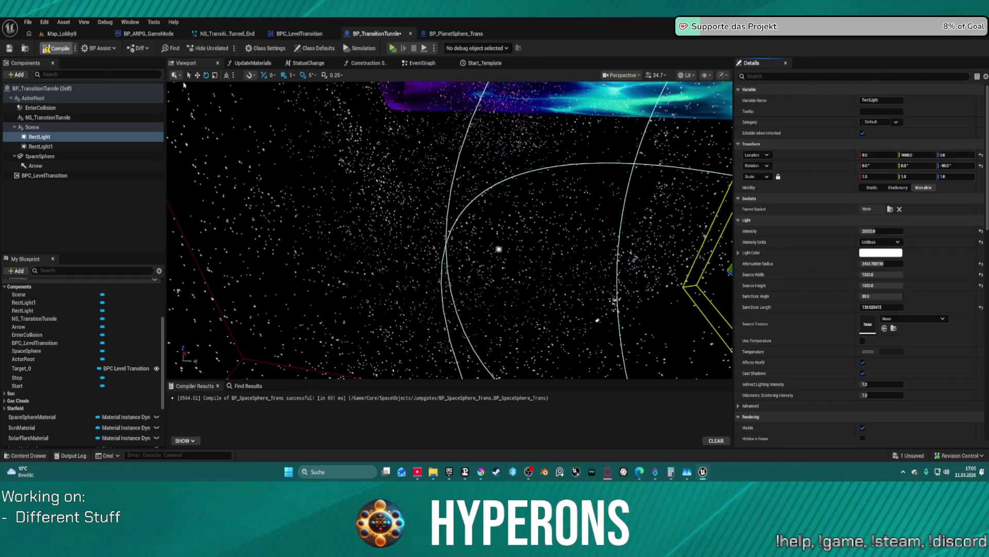
click(58, 33)
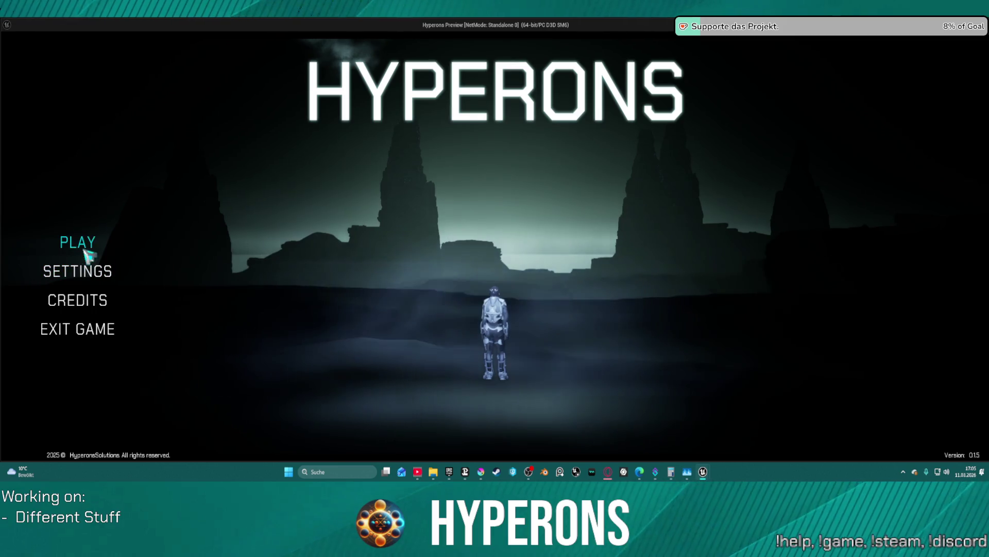
click(80, 246)
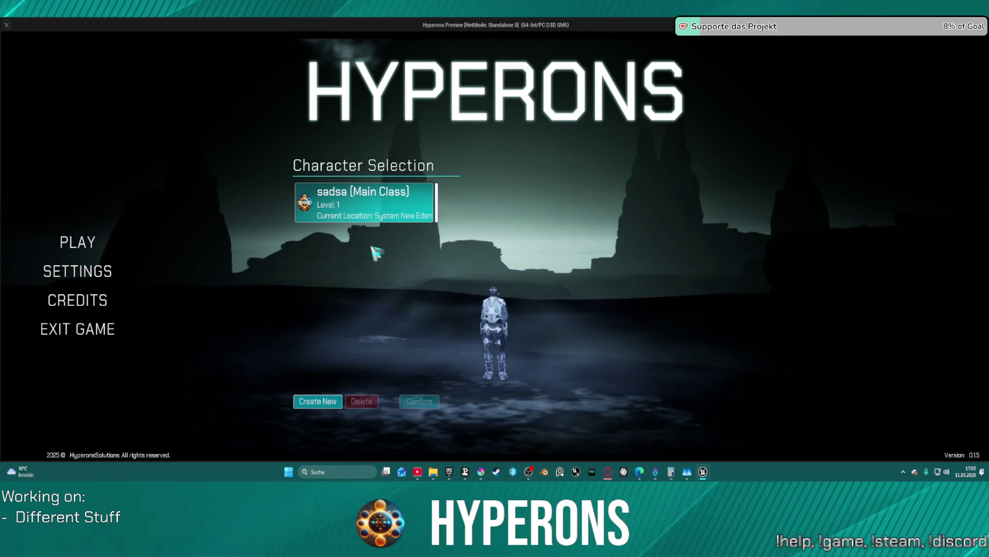
click(382, 219)
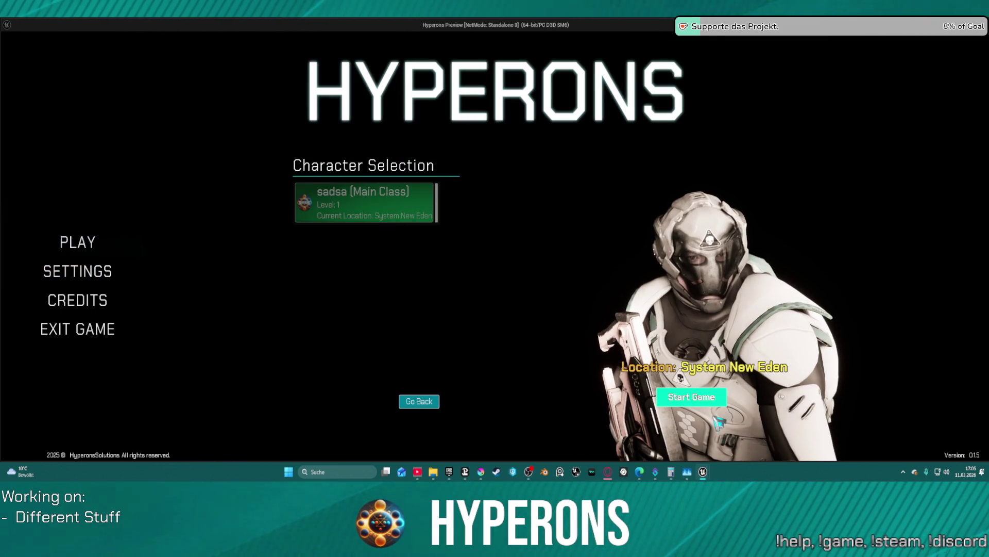
click(709, 399)
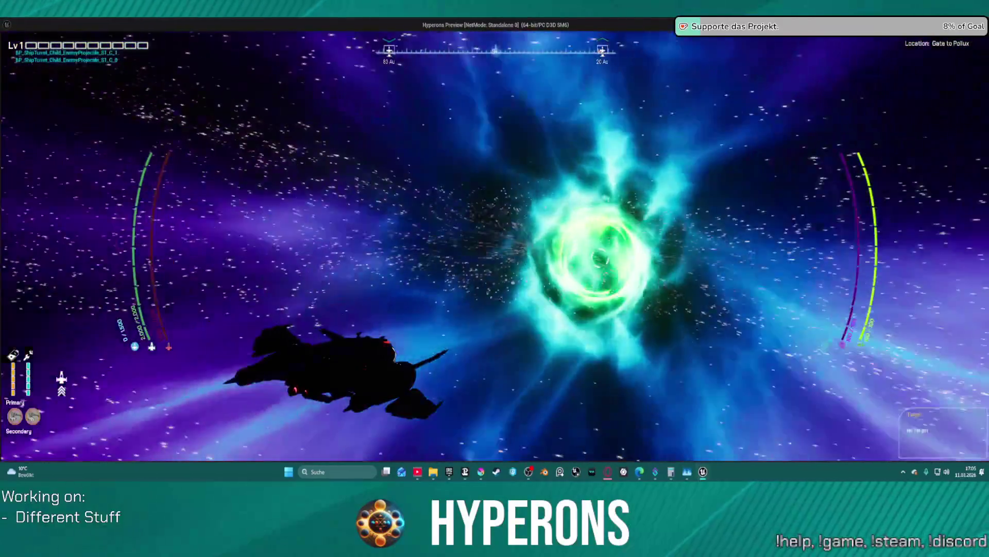
key(Escape)
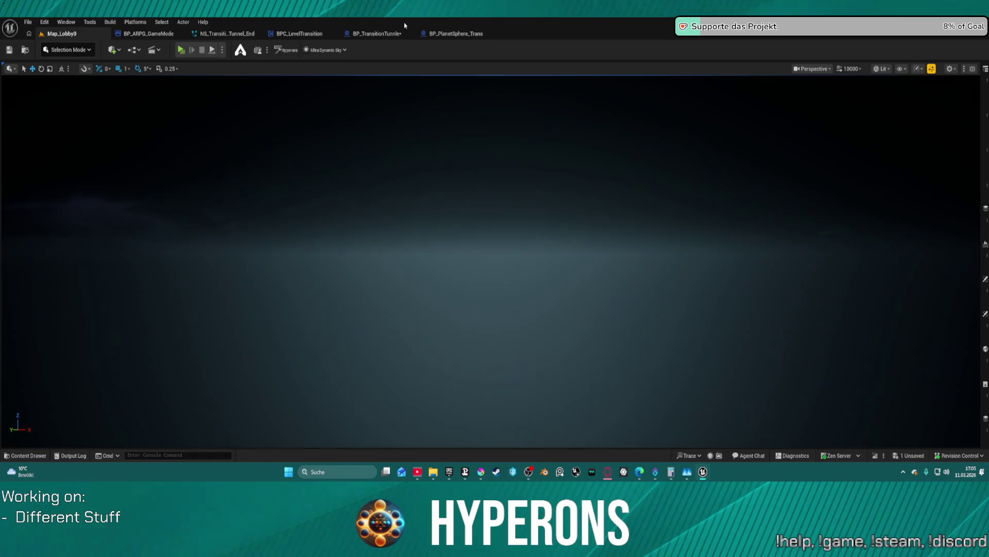
Back in BP_TransitionTunnle, raise RectLight and RectLight1 intensity to 100000.
click(456, 33)
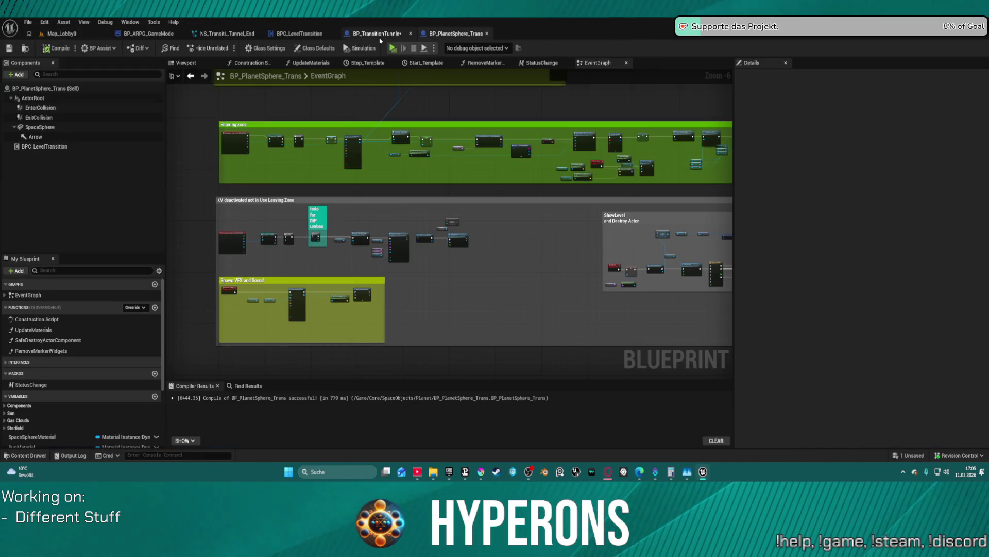
click(379, 35)
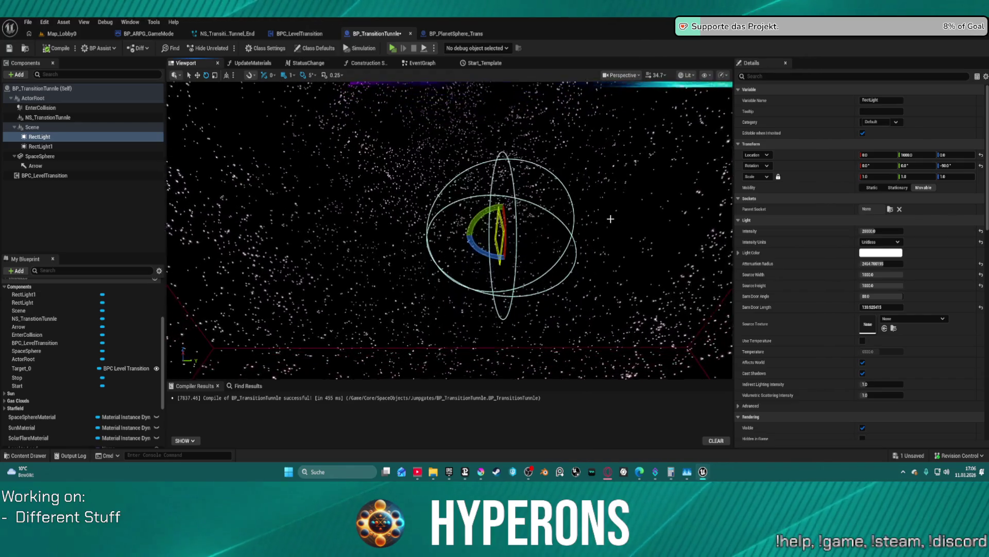
click(881, 230)
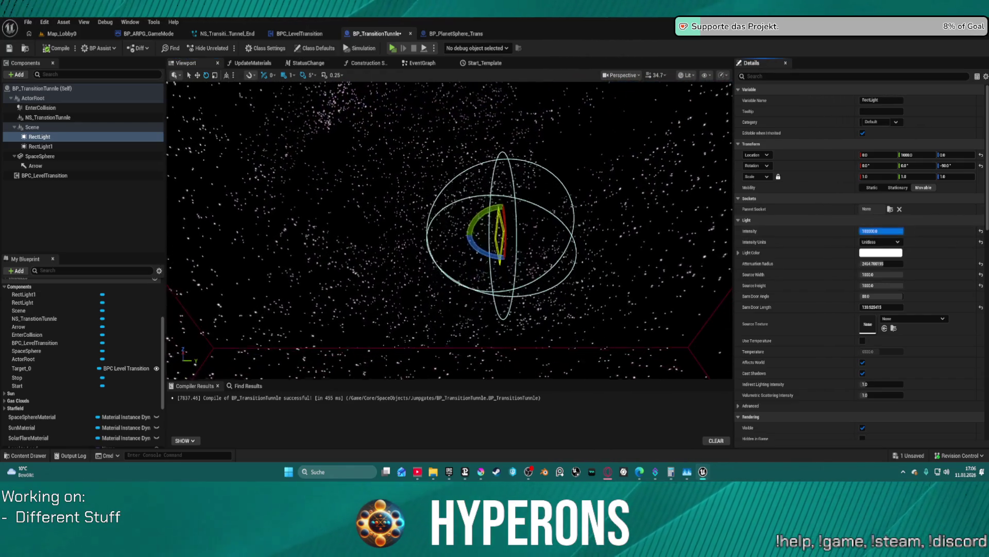
click(100, 146)
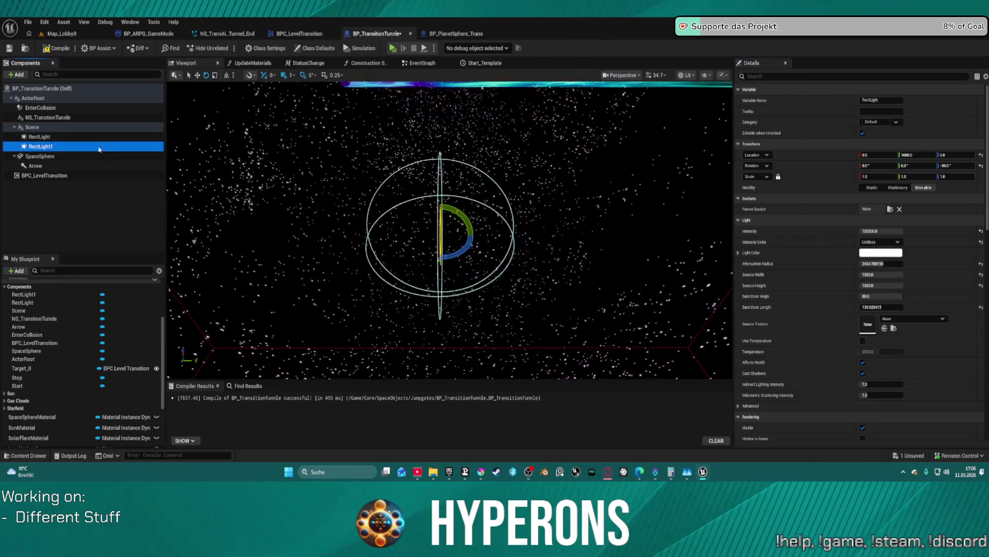
click(877, 231)
text(100000)
key(Return)
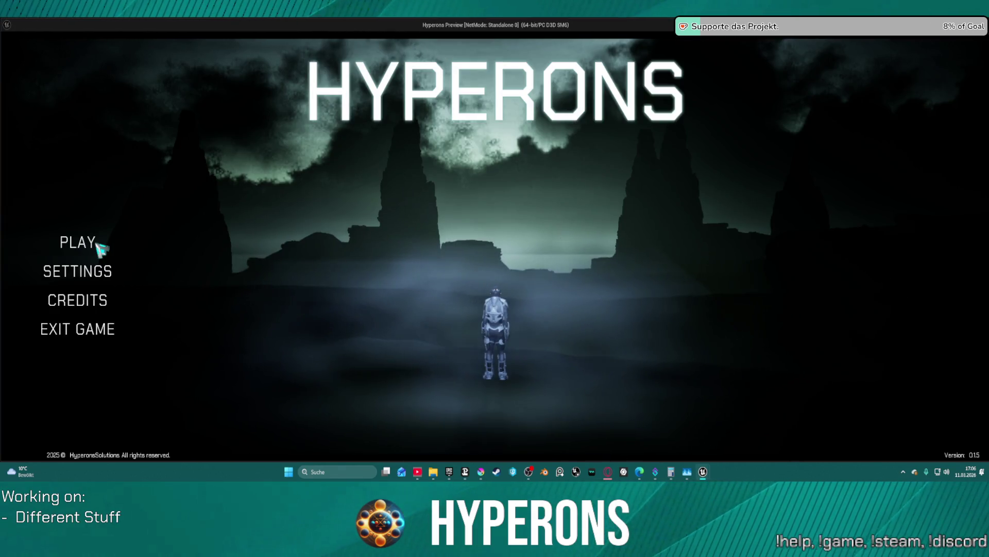
Start another play session with the saved character, then switch back to the editor.
click(101, 249)
click(392, 198)
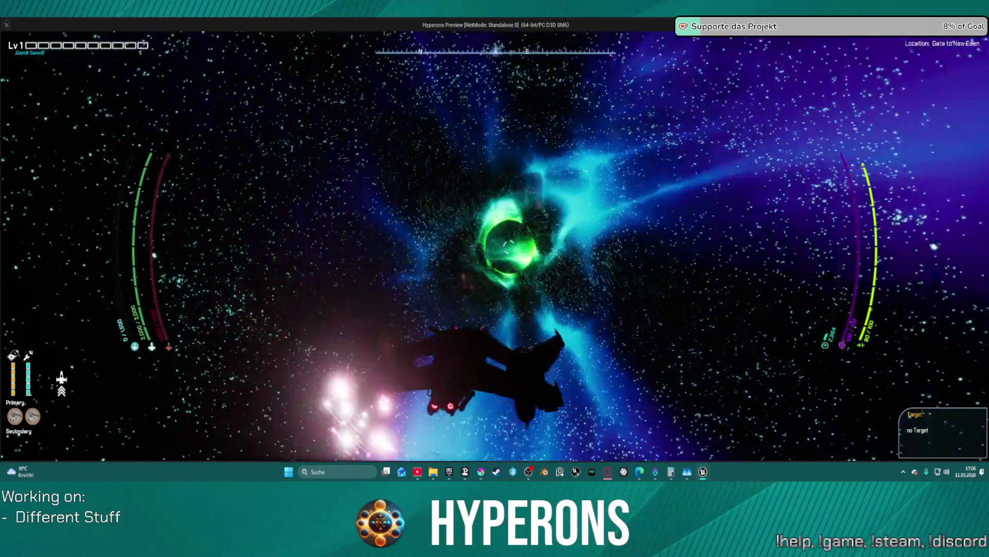
key(alt+Tab)
End the play session, turn RectLight1 to yaw -90 and set RectLight's yaw to 90.
key(Escape)
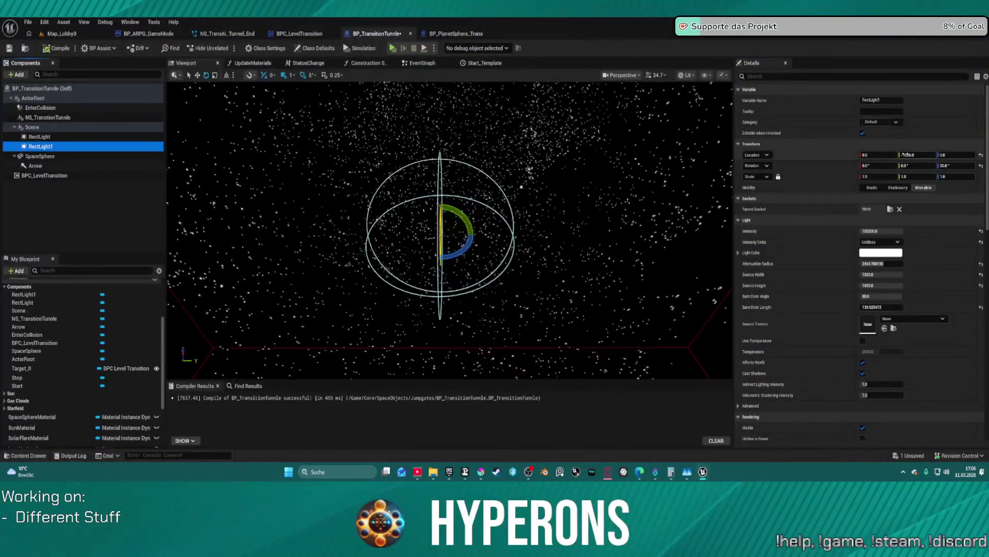
click(951, 166)
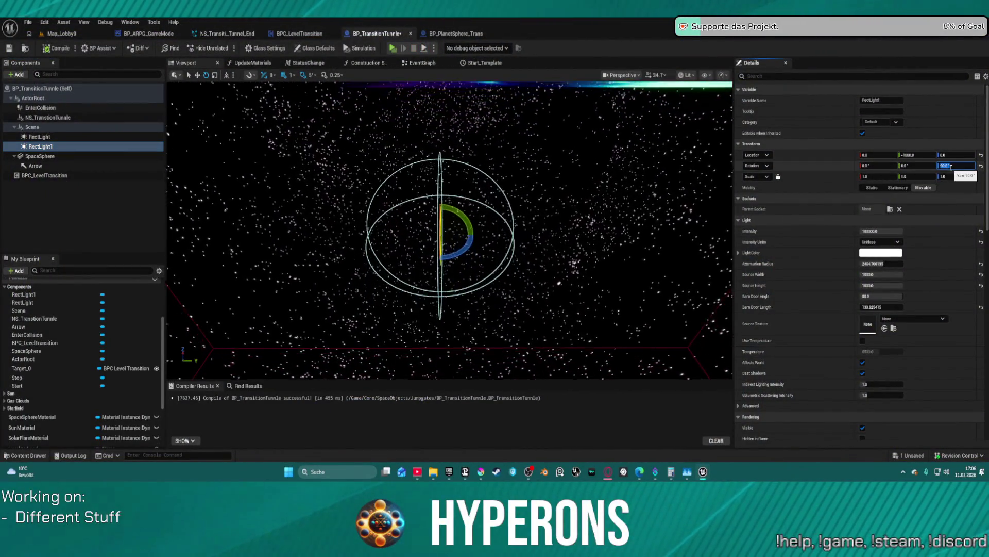
text(-90)
key(Return)
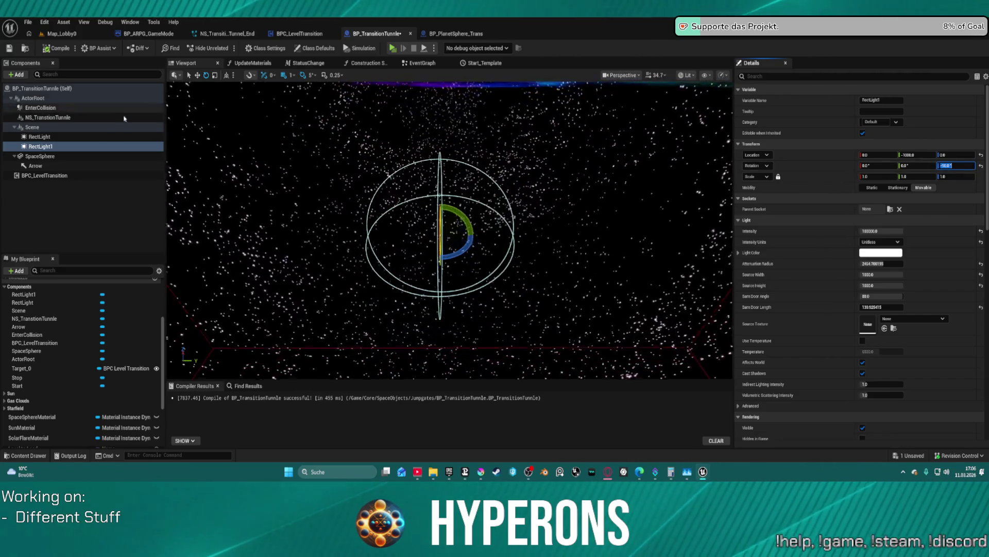
click(125, 136)
click(955, 165)
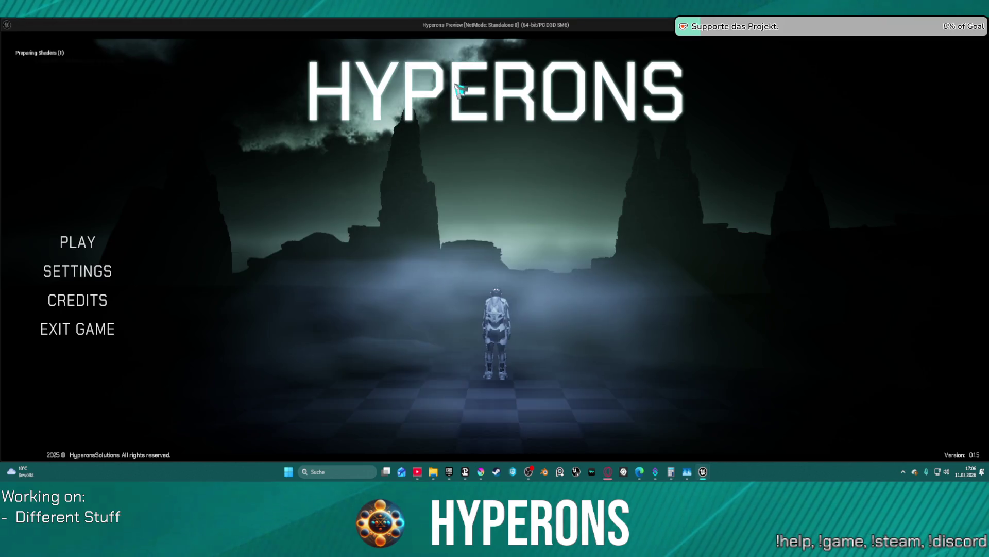
Start a game with the saved character, fly to trigger the Gate-to-Pollux warp, and close the preview.
click(82, 242)
click(382, 192)
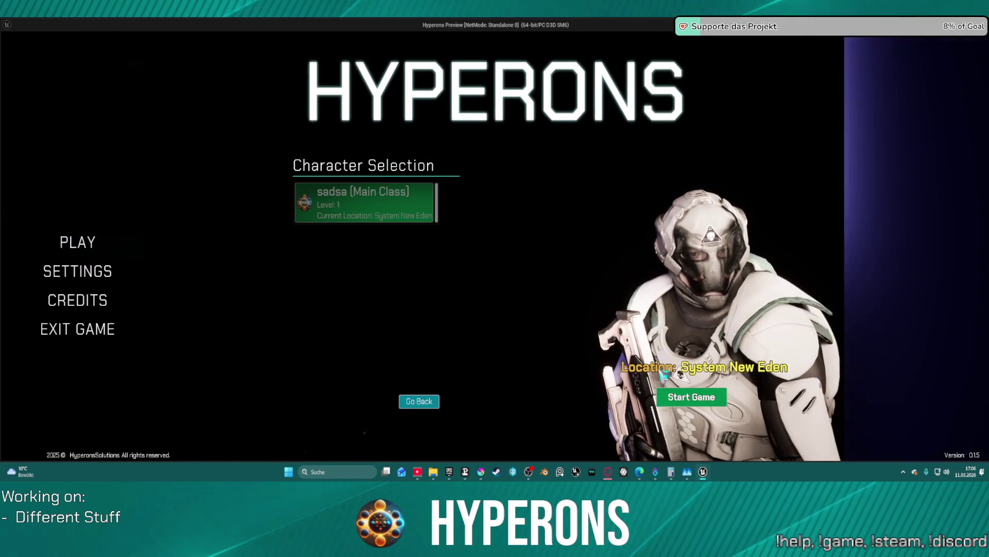
click(691, 396)
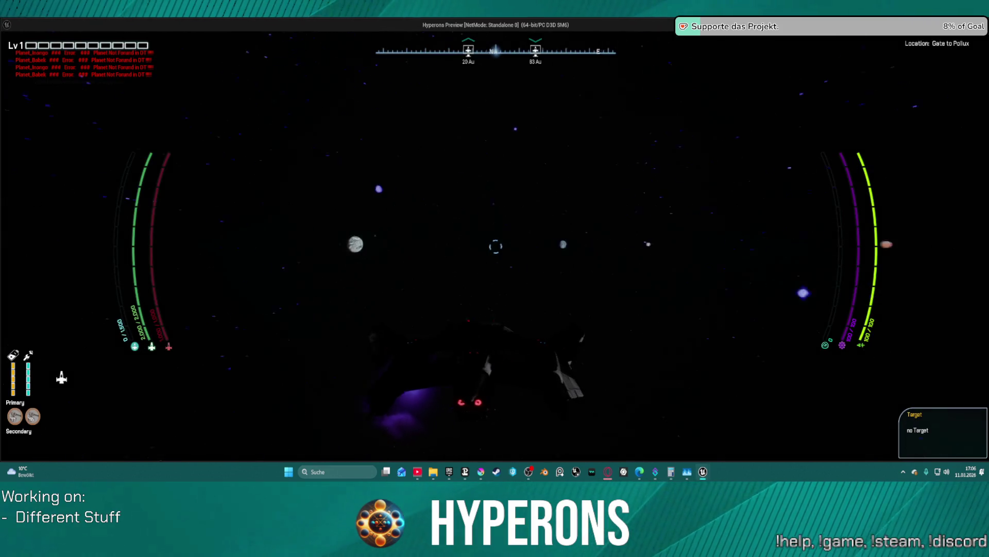
key(w)
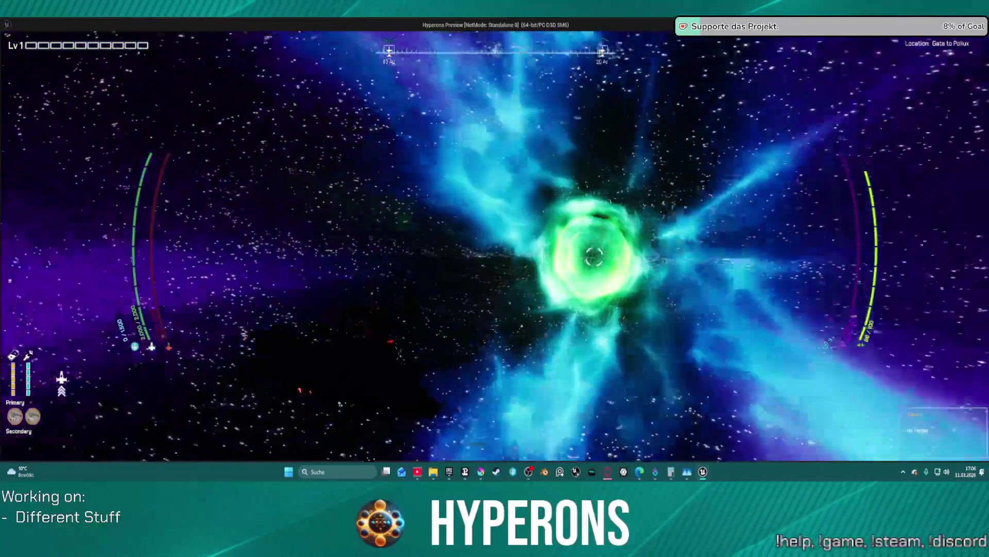
key(Escape)
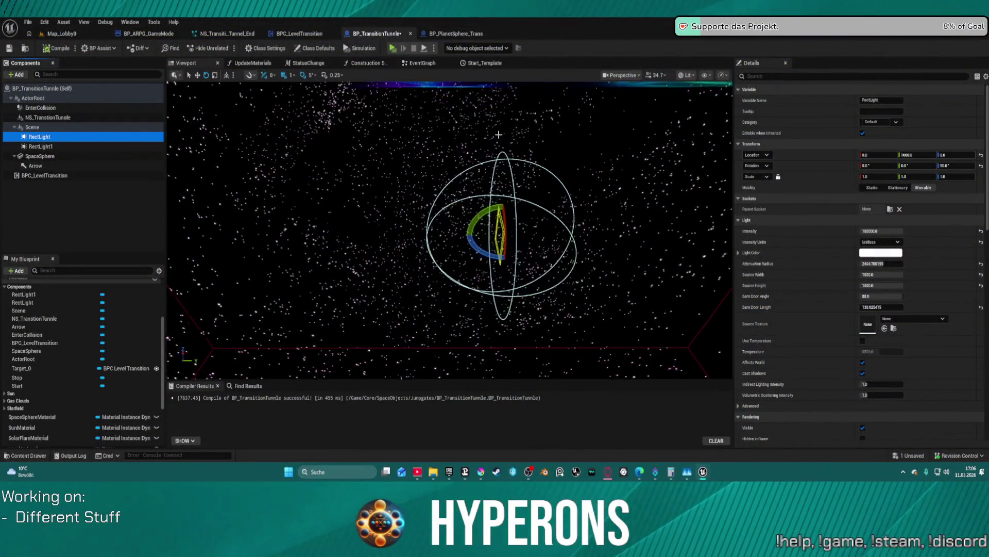
Undo the stray rotation edit, set SpaceSphere's yaw to 0, and reset its rotation to 0,0,0.
click(963, 164)
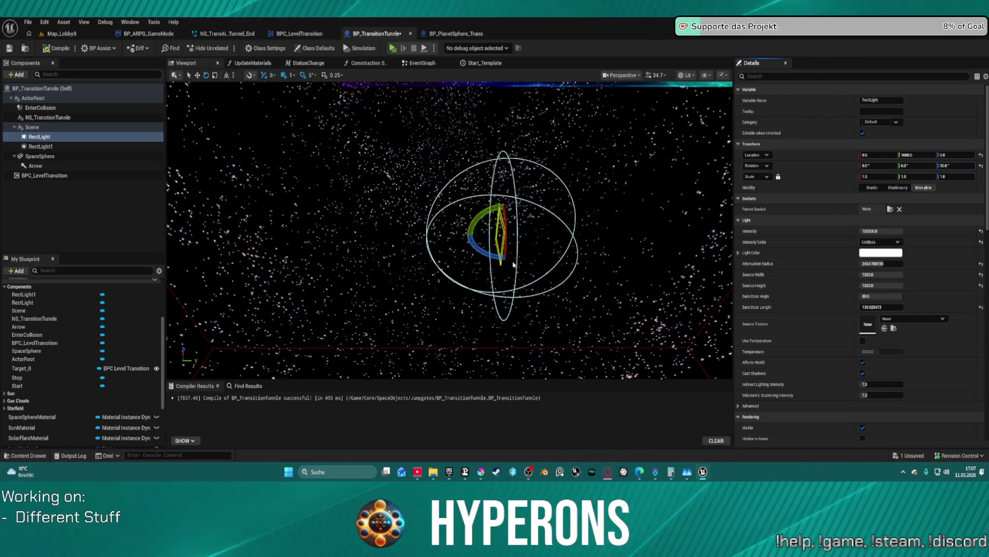
click(471, 225)
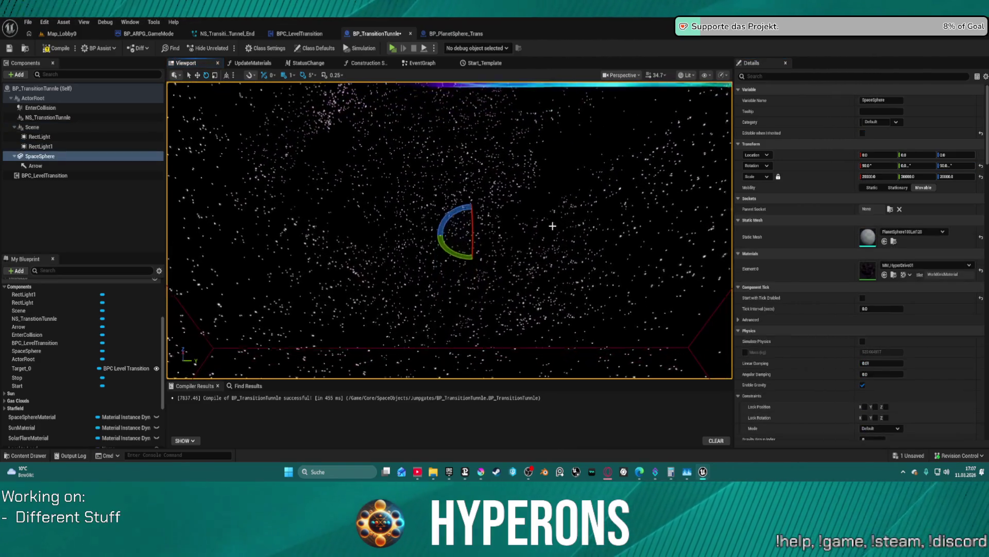
key(ctrl+z)
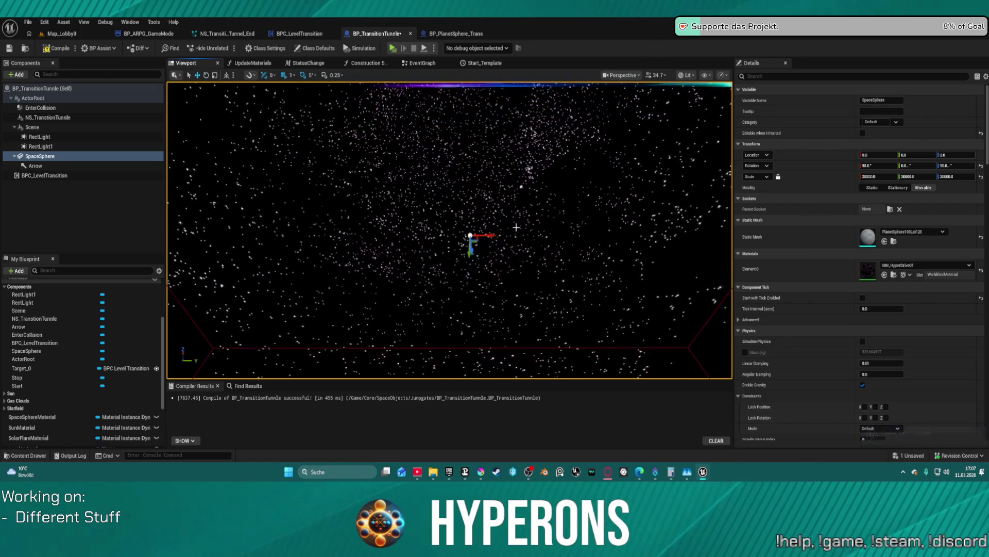
click(957, 166)
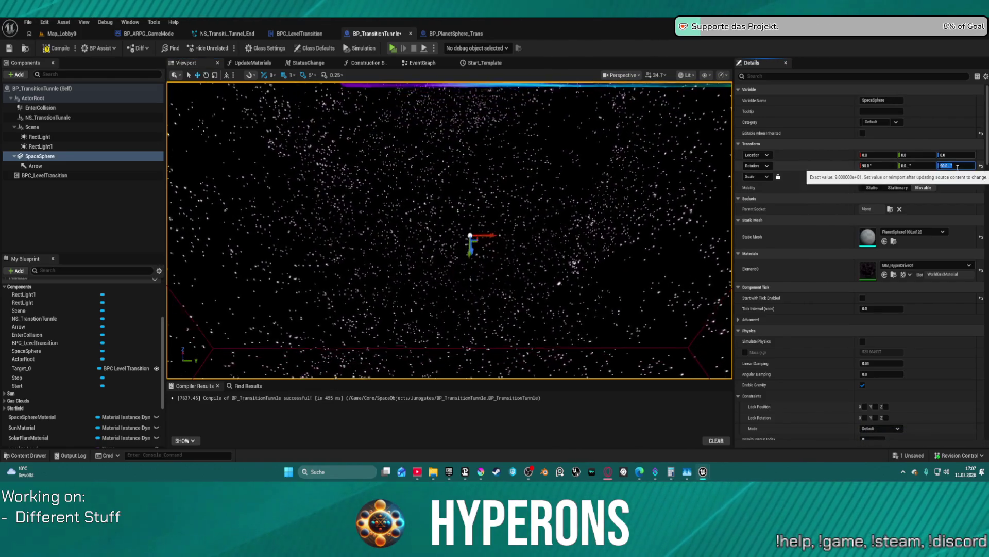
text(0)
key(Return)
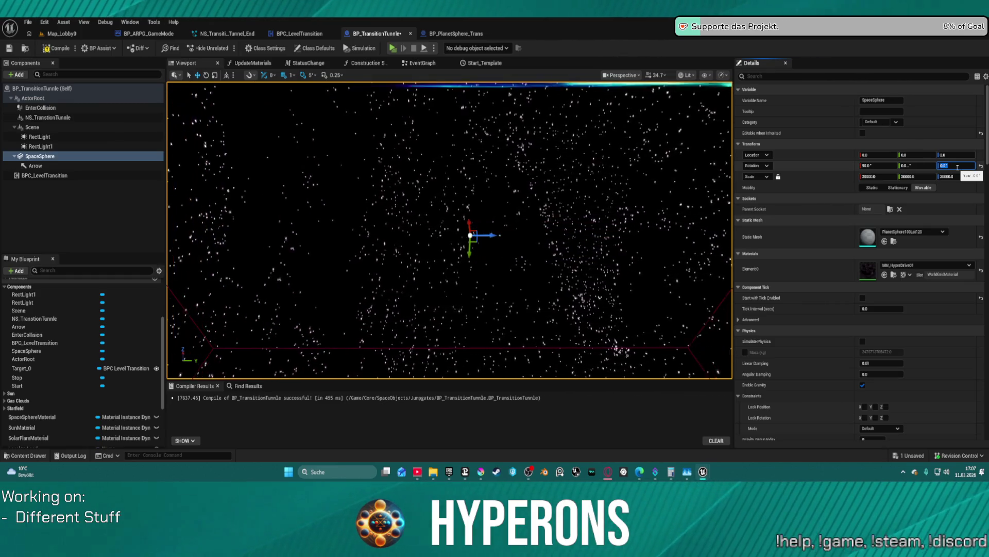
click(982, 165)
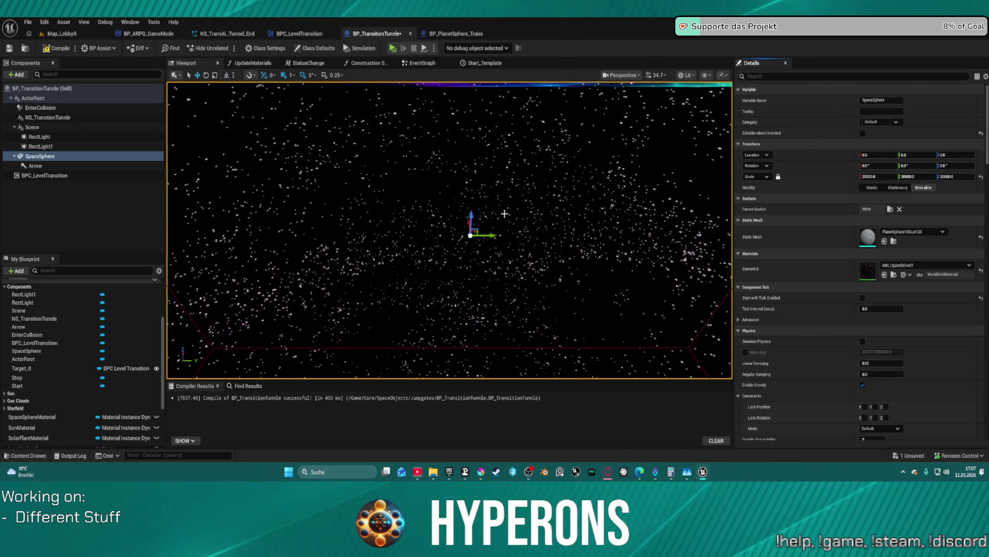
click(92, 147)
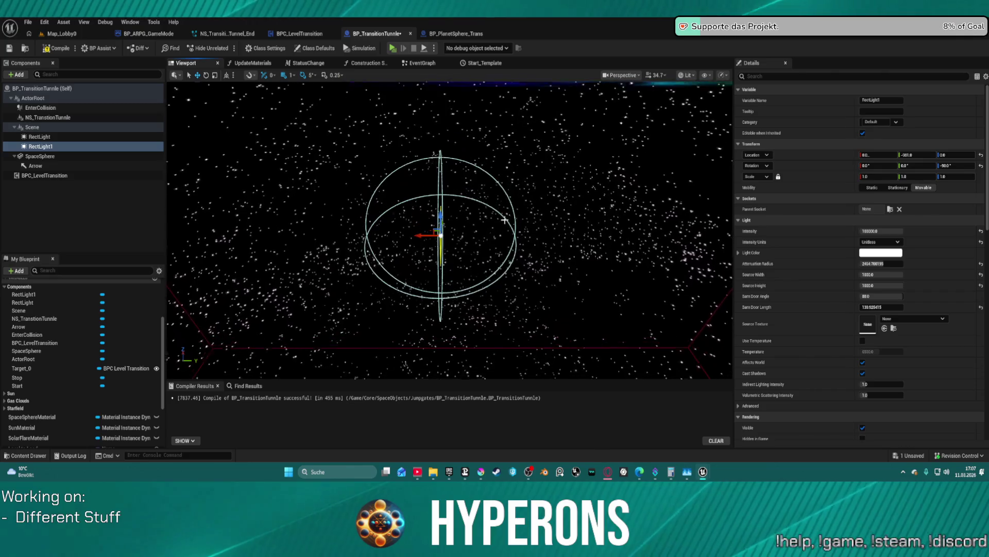
Undo RectLight1's move back to Y -1000, then enable Lighting Channel 2 on RectLight.
key(ctrl+z)
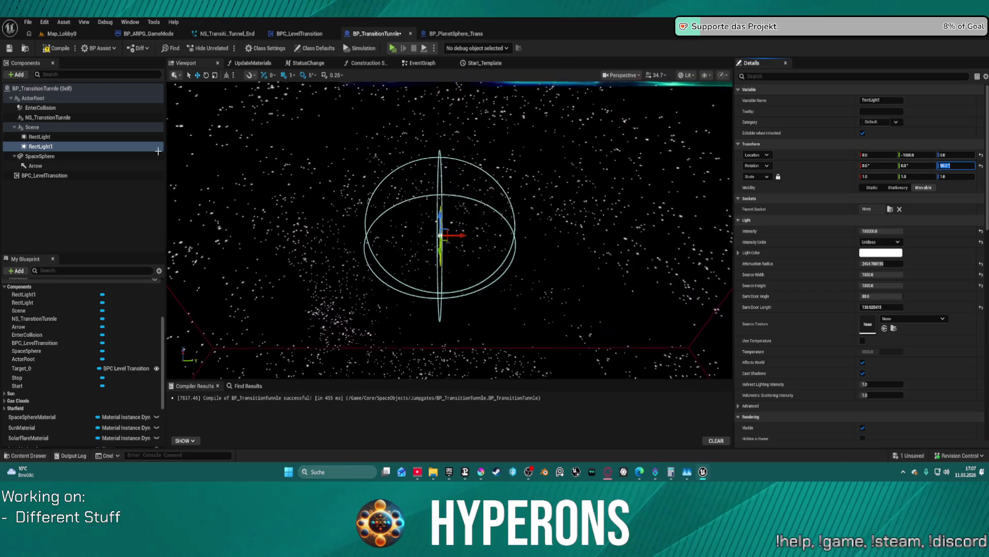
click(101, 138)
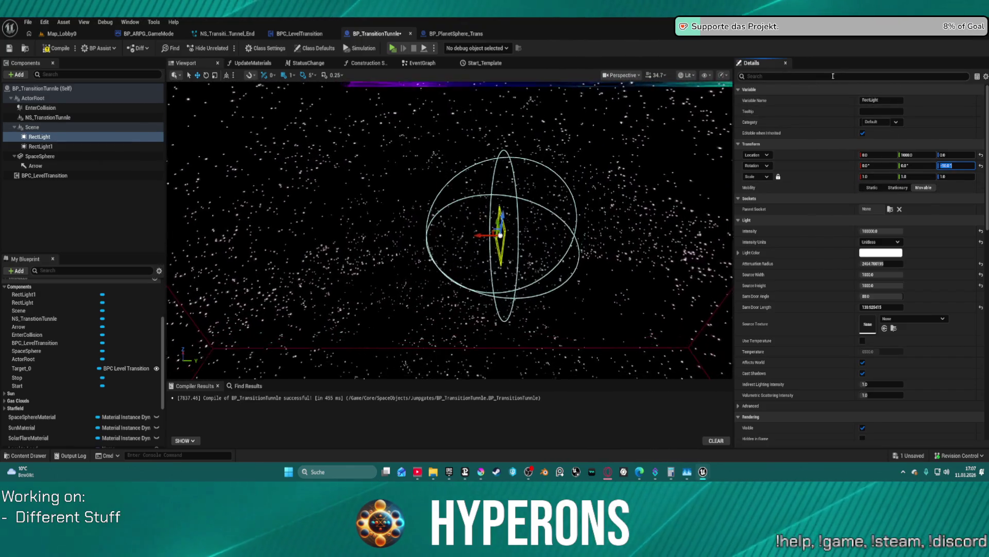
text(ligh)
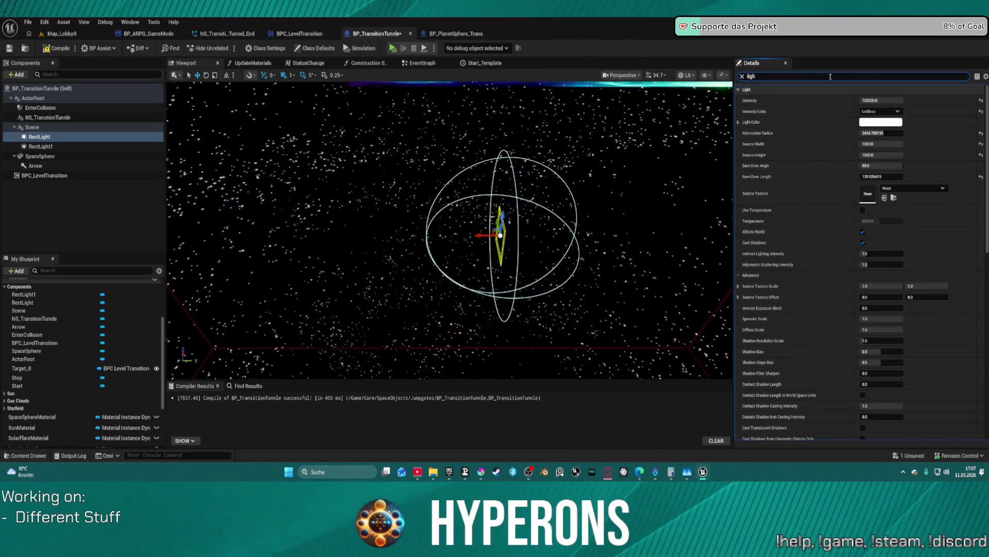
scroll(953, 287, down, 5)
scroll(953, 287, down, 3)
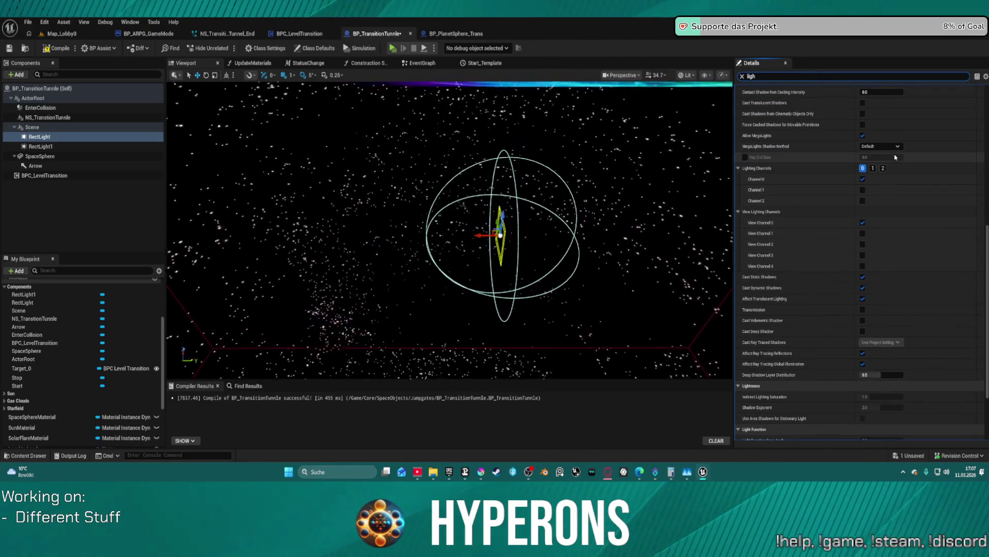
click(883, 168)
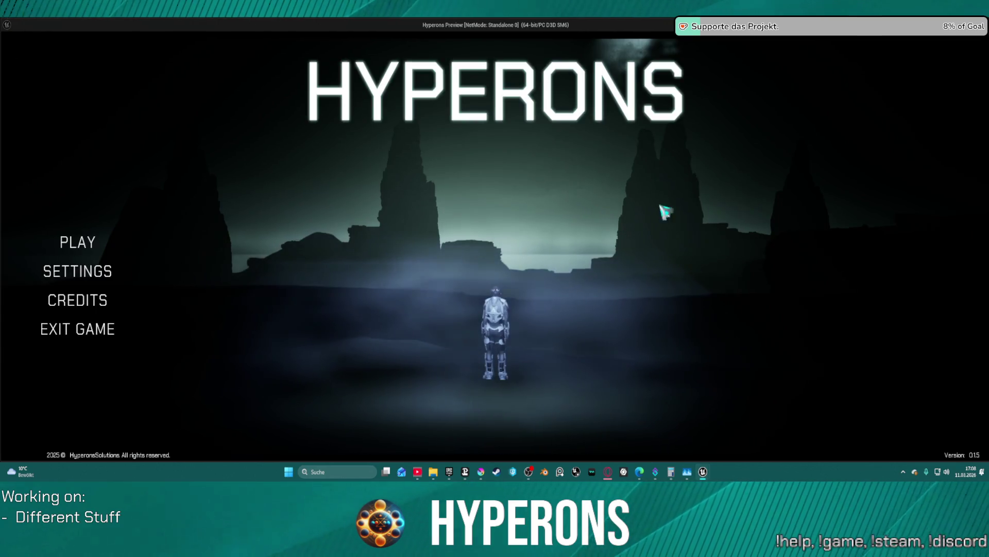
Play as the saved character, warp out beside the star Pollux, and return to BP_TransitionTunnle.
click(77, 242)
click(381, 219)
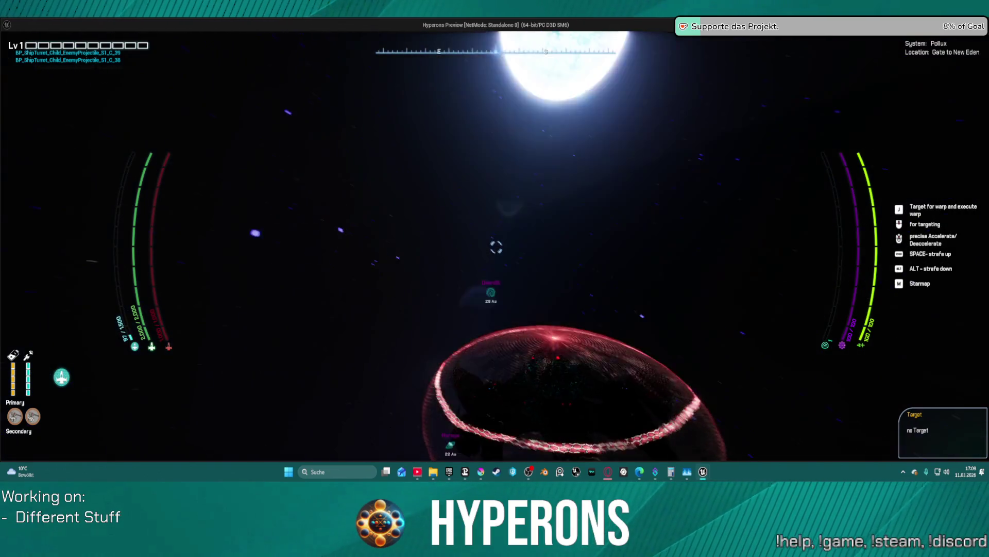
key(Escape)
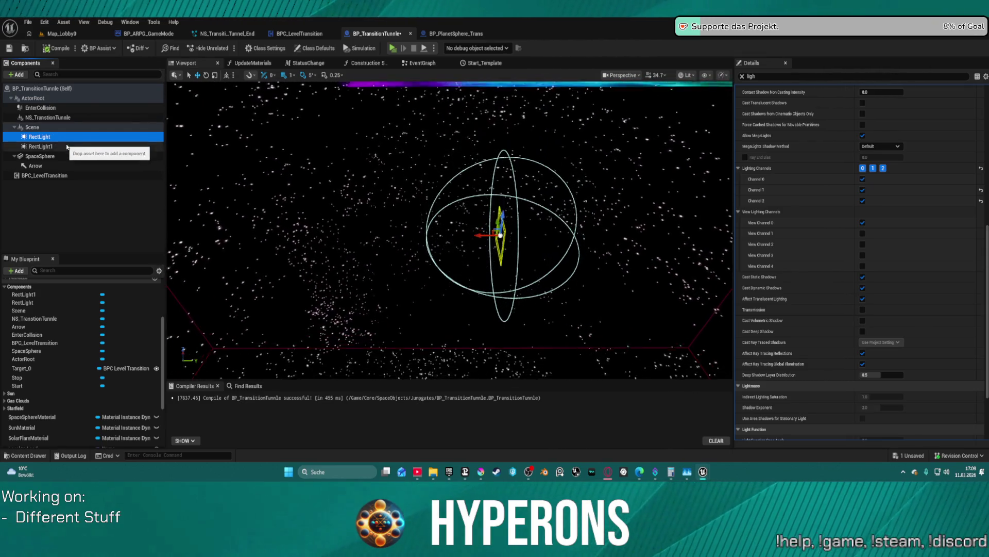
Delete both rect light components and add a Point Light under the Scene component.
ctrl+click(42, 147)
key(Delete)
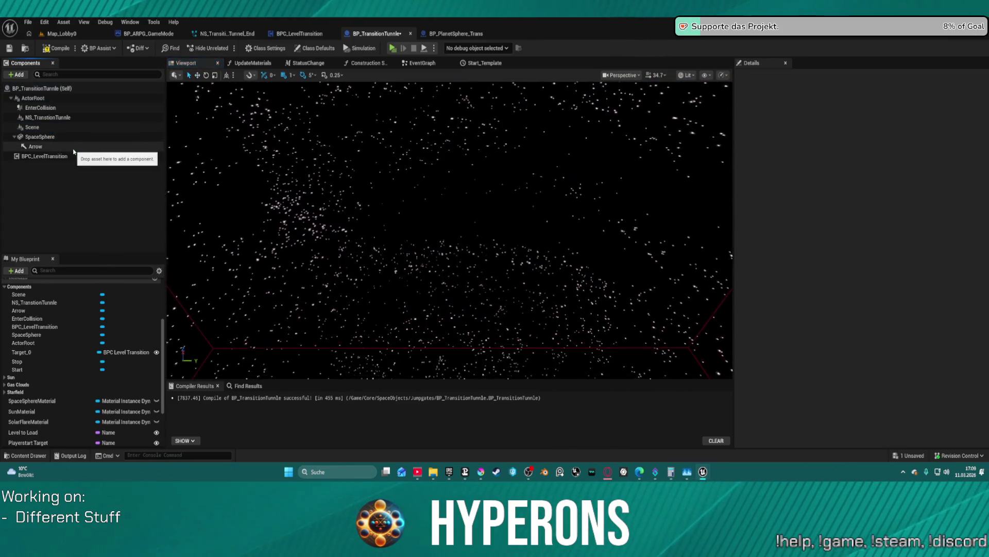
click(52, 130)
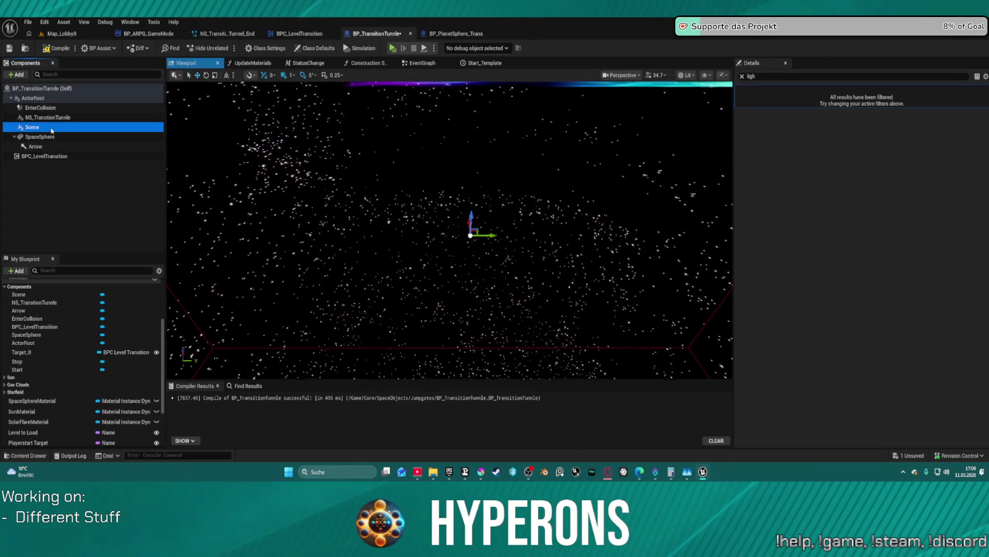
click(16, 74)
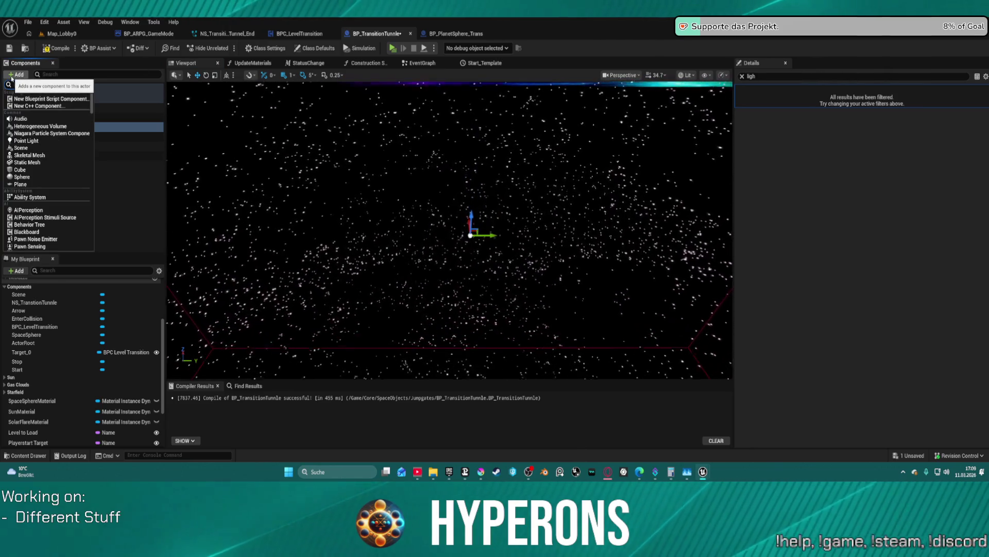
text(point)
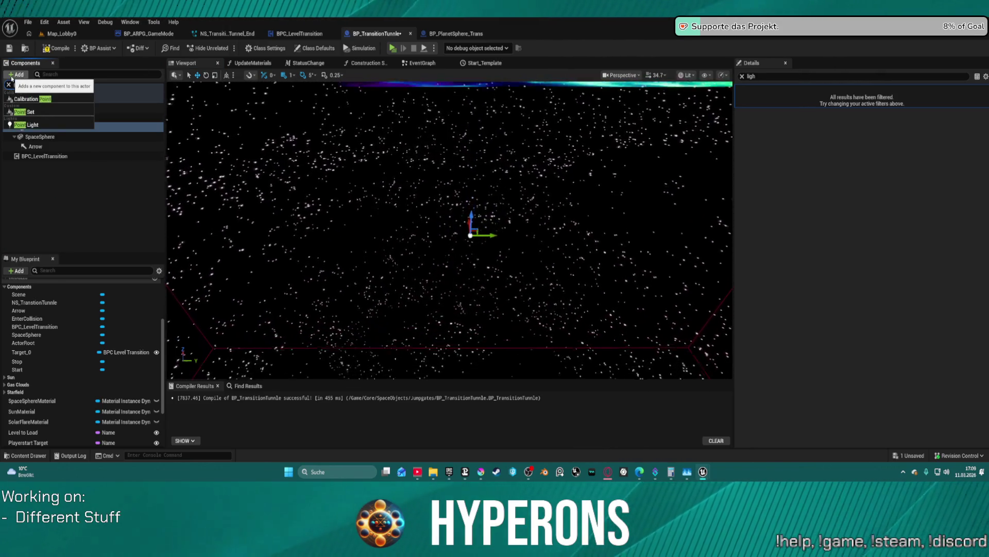
click(26, 124)
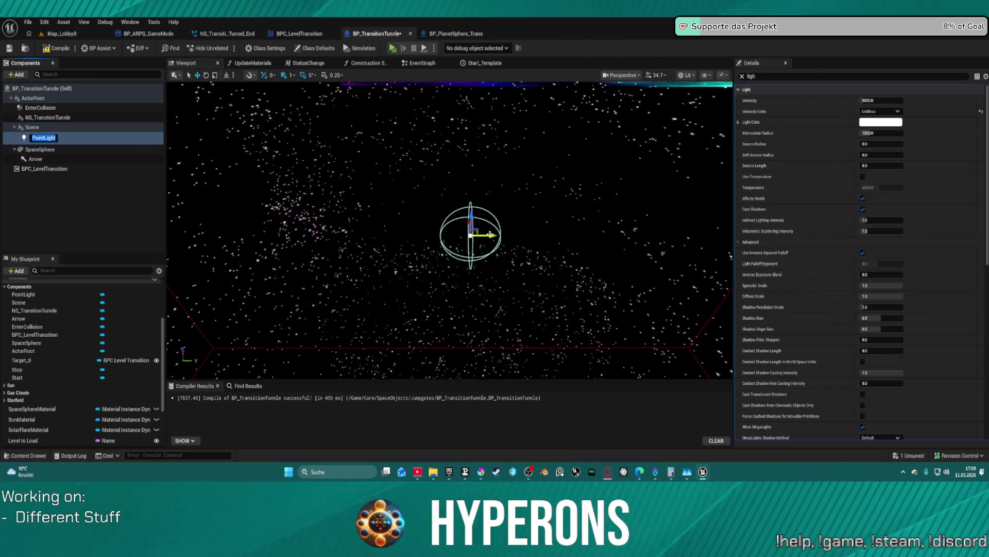
Widen the point light's attenuation radius to 9534.64 and edit its intensity value.
drag(557, 277, 572, 276)
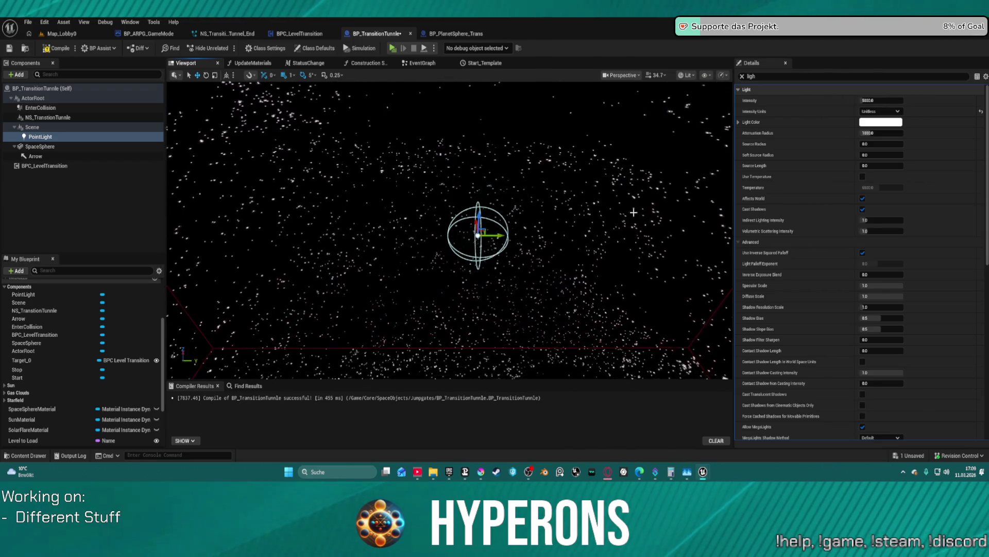
drag(881, 133, 917, 133)
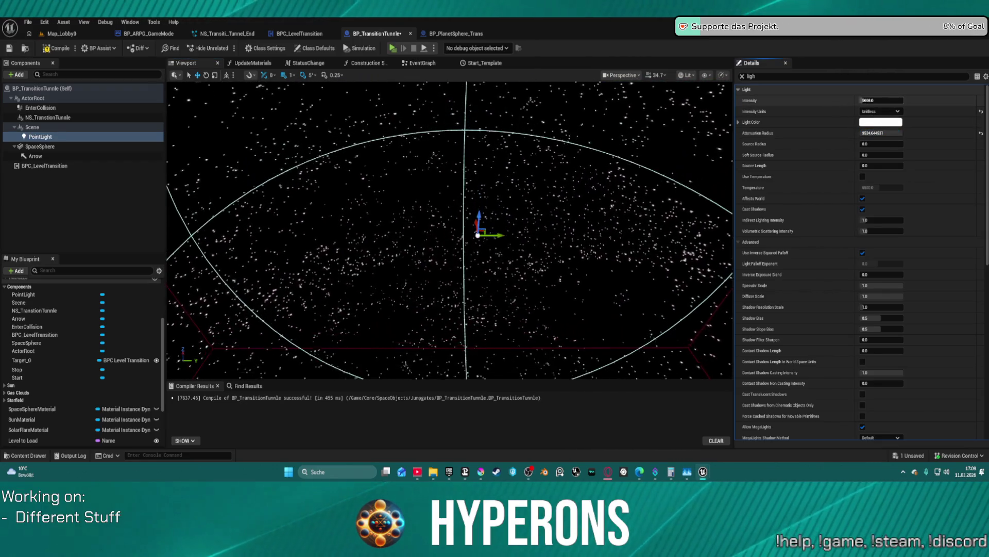
click(882, 100)
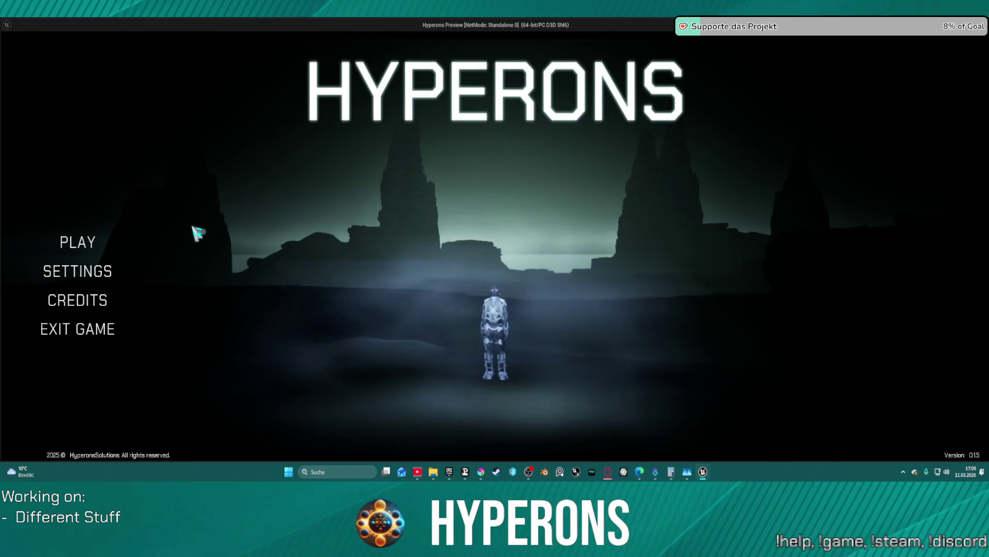
Start the game with the existing character, watch the gate-tunnel warp, then stop the preview.
click(330, 206)
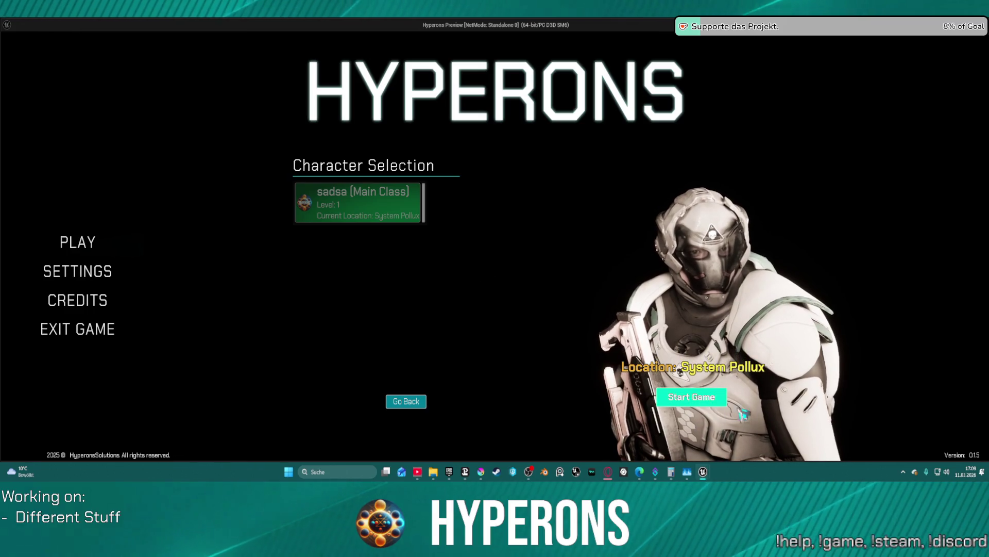
click(692, 397)
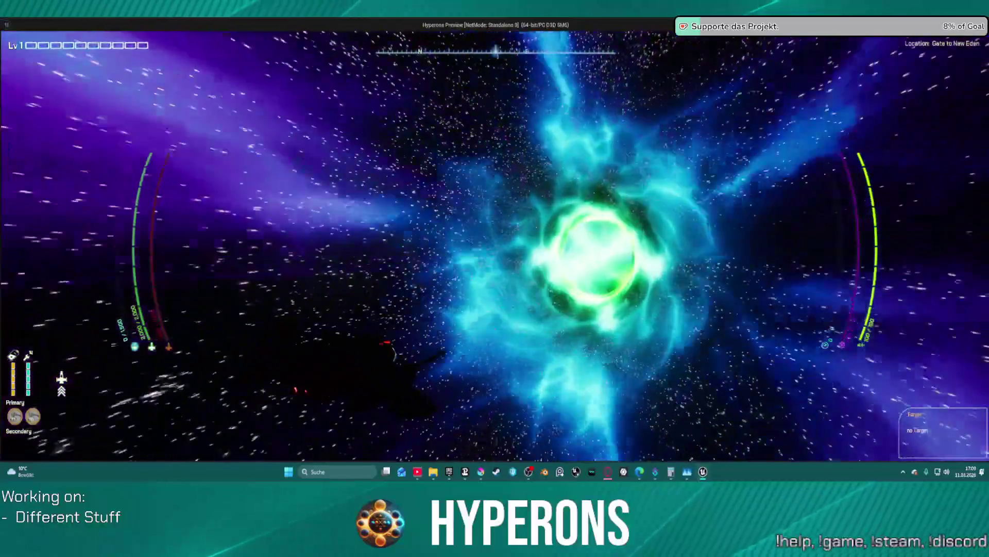
key(Escape)
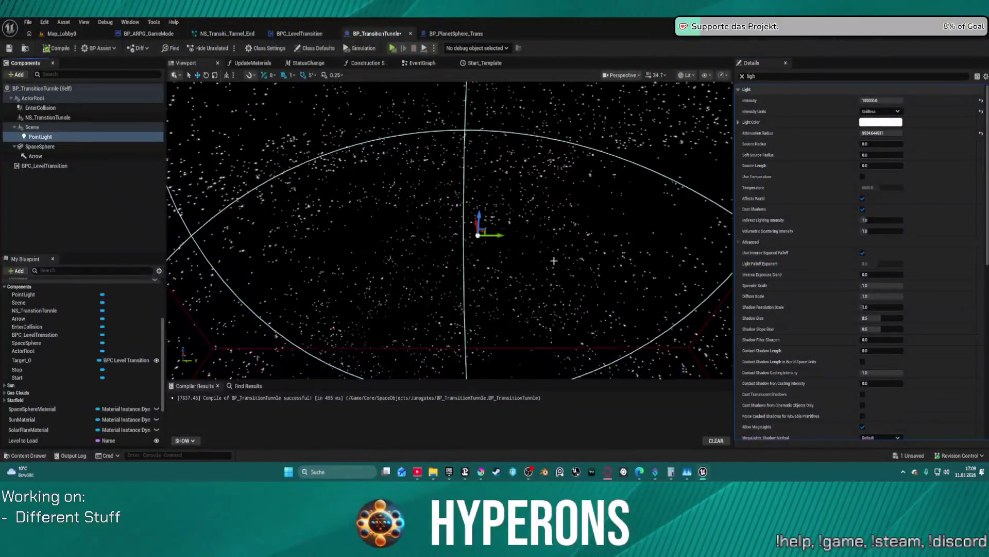
Browse Ships > Children_Player > Fighter > C50 in the Content Drawer and open BP_Fighter_C50.
key(ctrl+space)
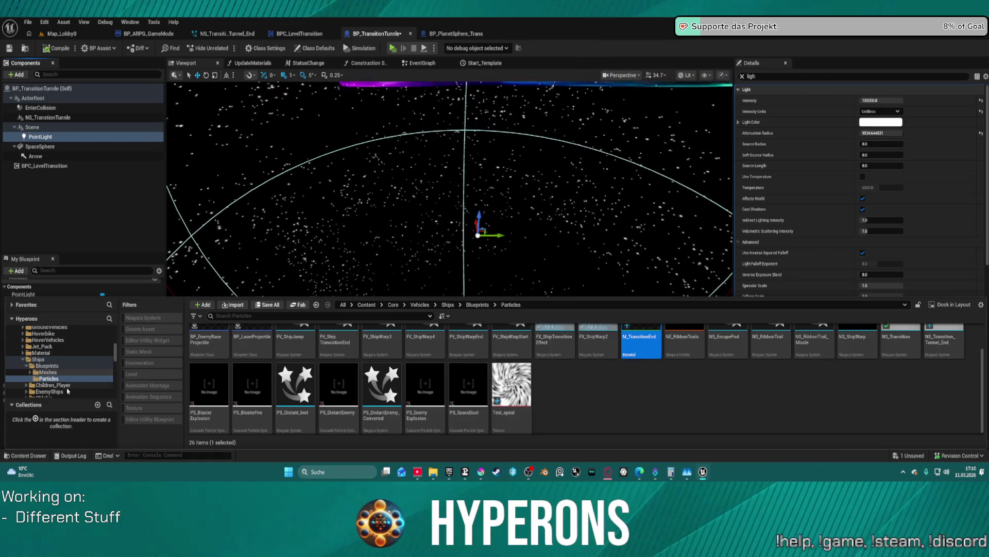
scroll(68, 391, down, 4)
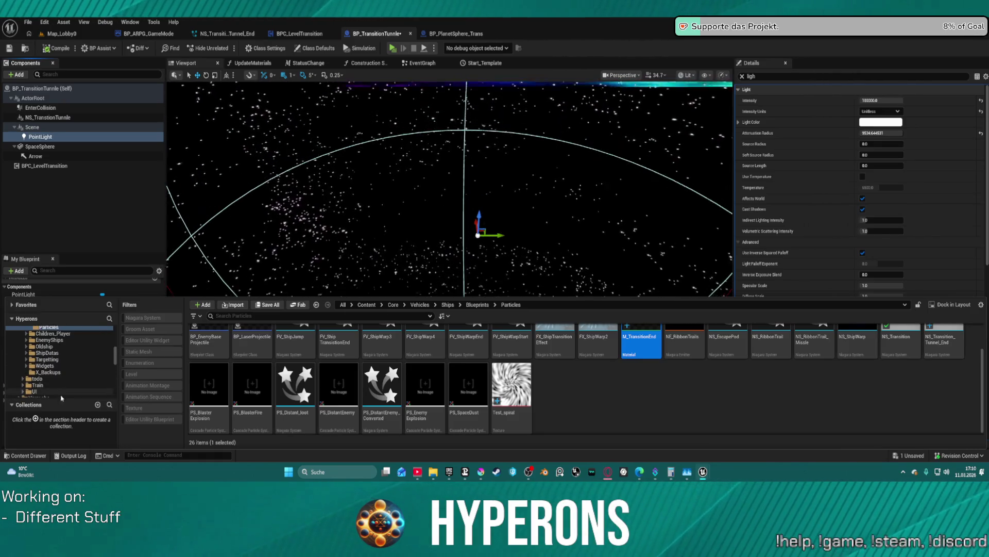
scroll(61, 398, down, 3)
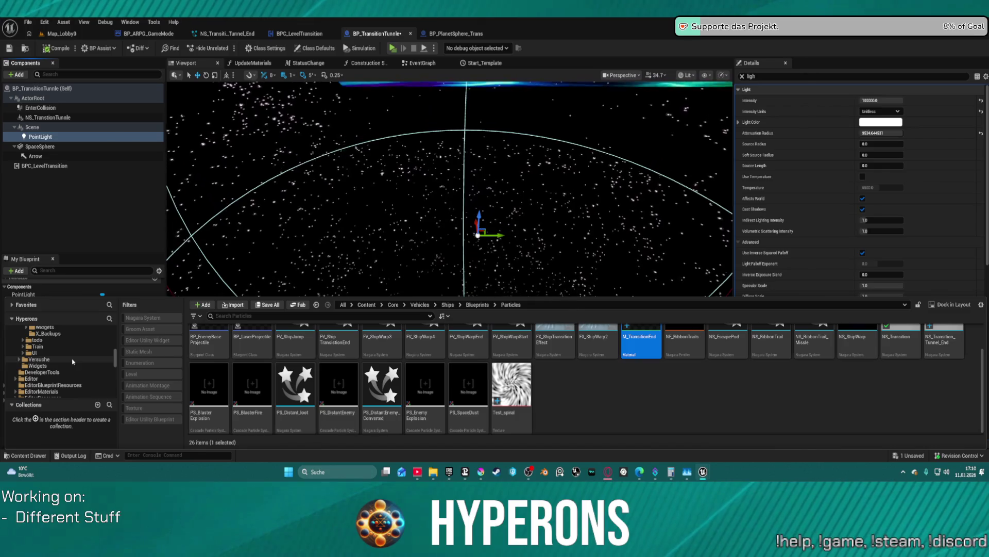
scroll(73, 362, up, 3)
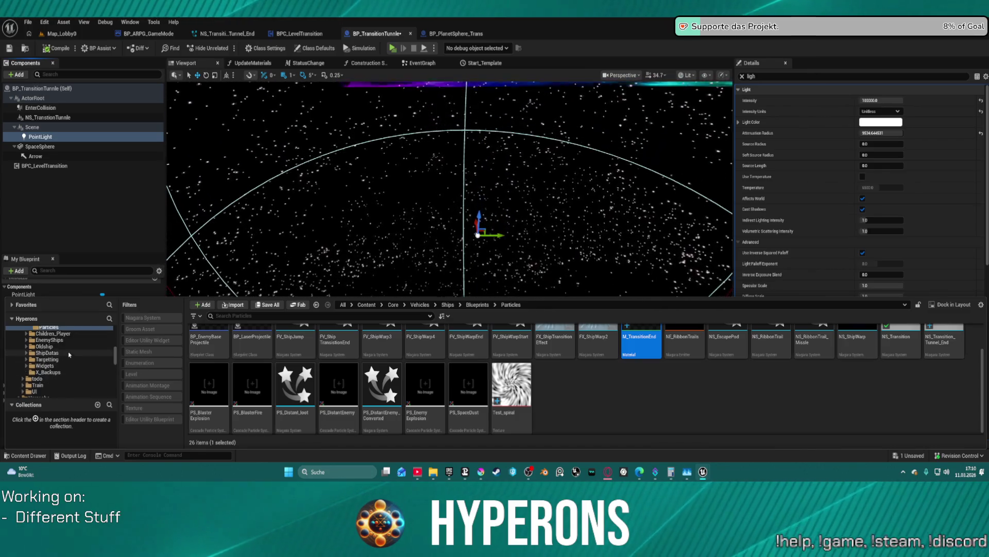
scroll(69, 354, up, 3)
click(70, 361)
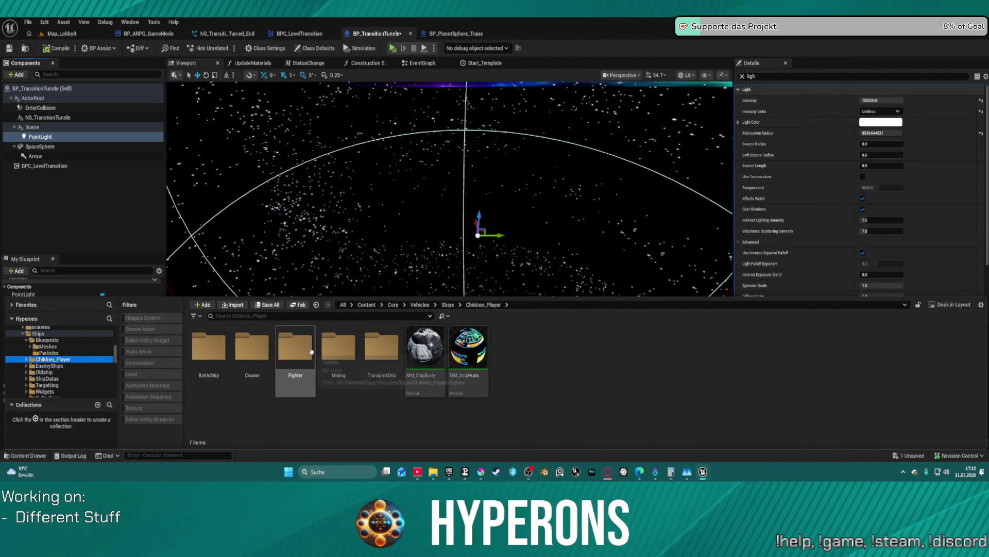
double_click(295, 348)
double_click(212, 348)
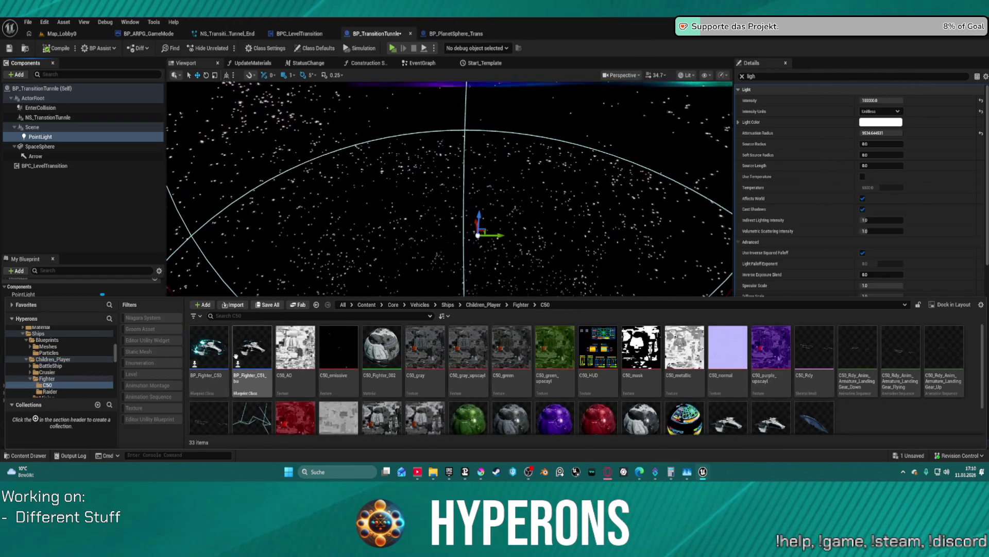
click(215, 348)
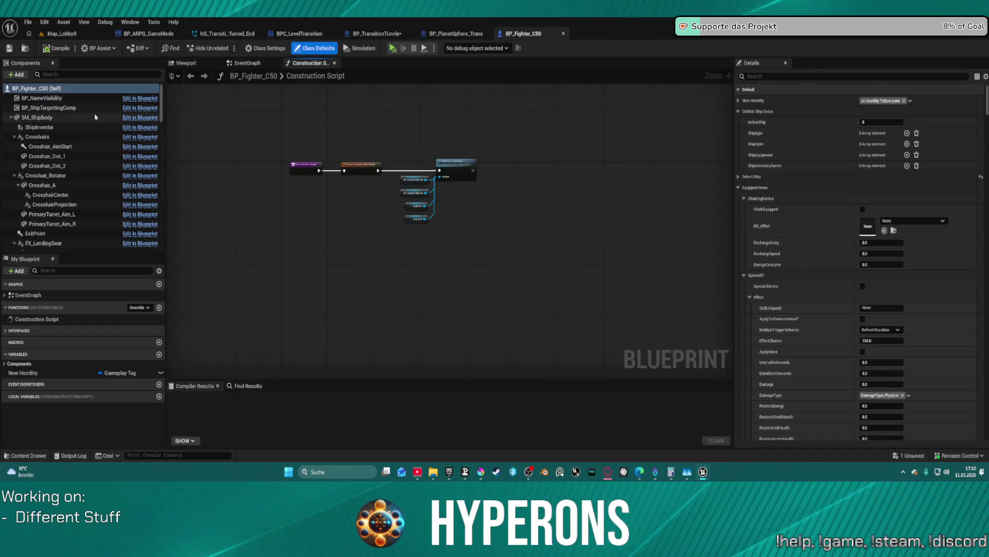
Select SM_ShipBody and filter its Details by 'light' to show the lighting channels.
click(37, 117)
scroll(770, 219, down, 15)
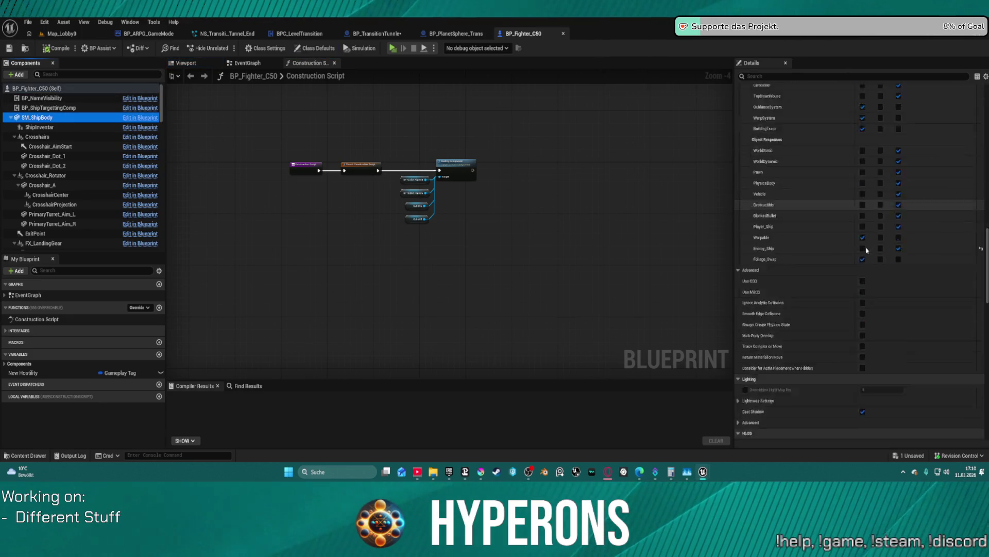
click(793, 76)
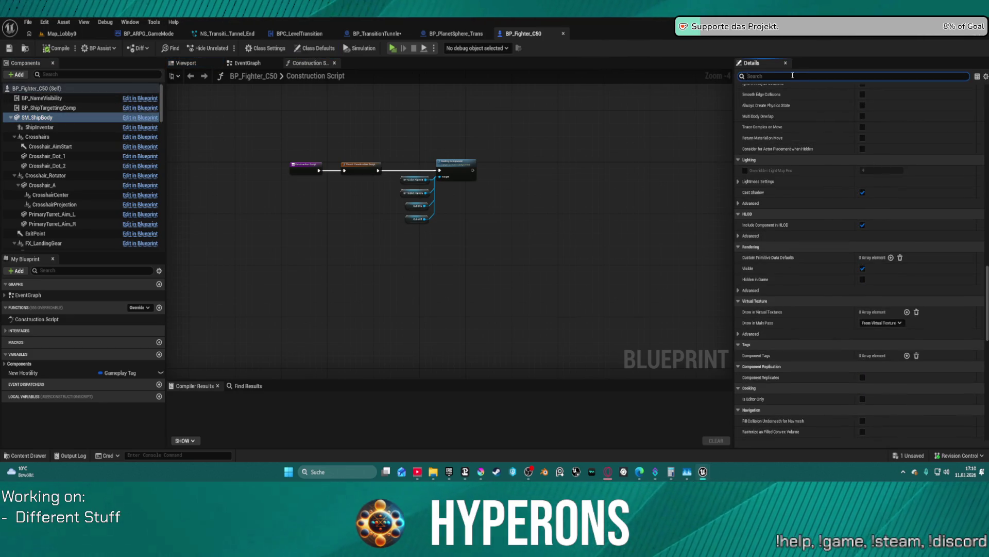
text(light)
scroll(901, 254, down, 3)
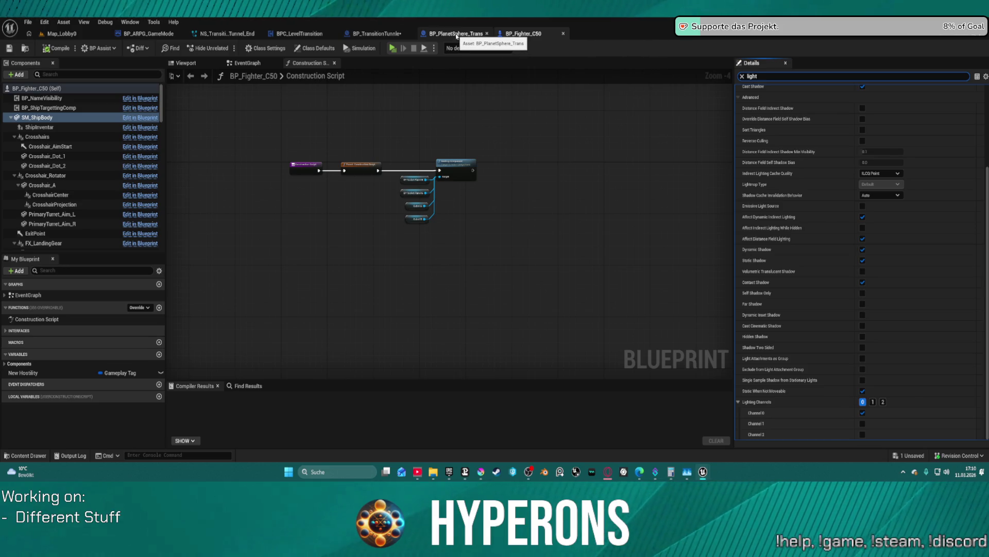
Inspect the Spawn System Attached node in BP_PlanetSphere_Trans's EventGraph, then close that blueprint tab.
click(456, 34)
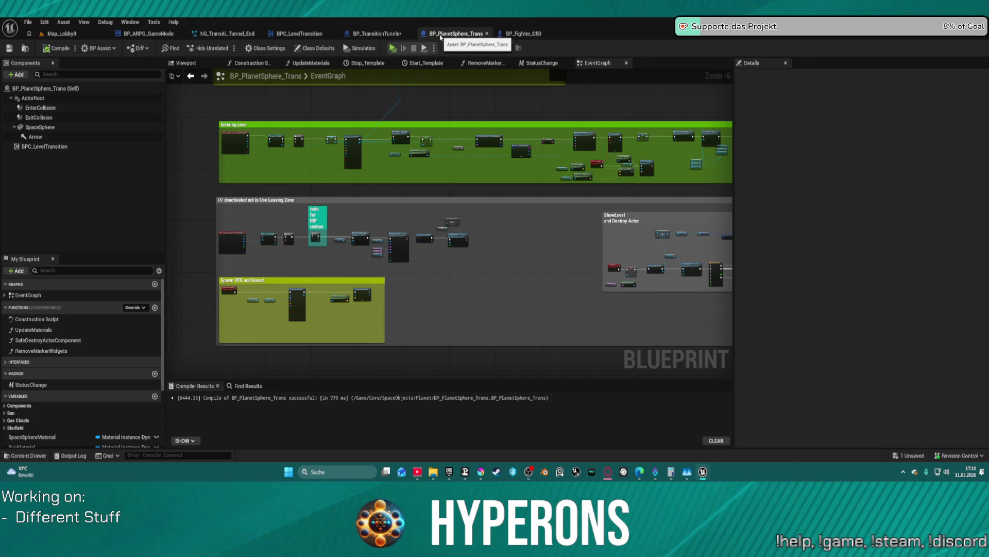
scroll(641, 221, up, 6)
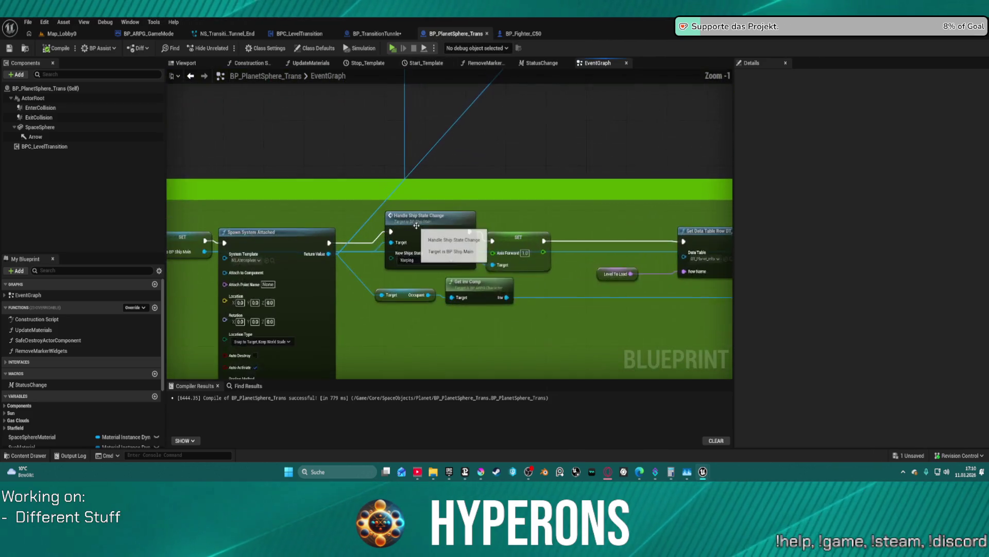
mouse_move(641, 222)
mouse_down()
mouse_move(610, 123)
mouse_move(659, 147)
mouse_up()
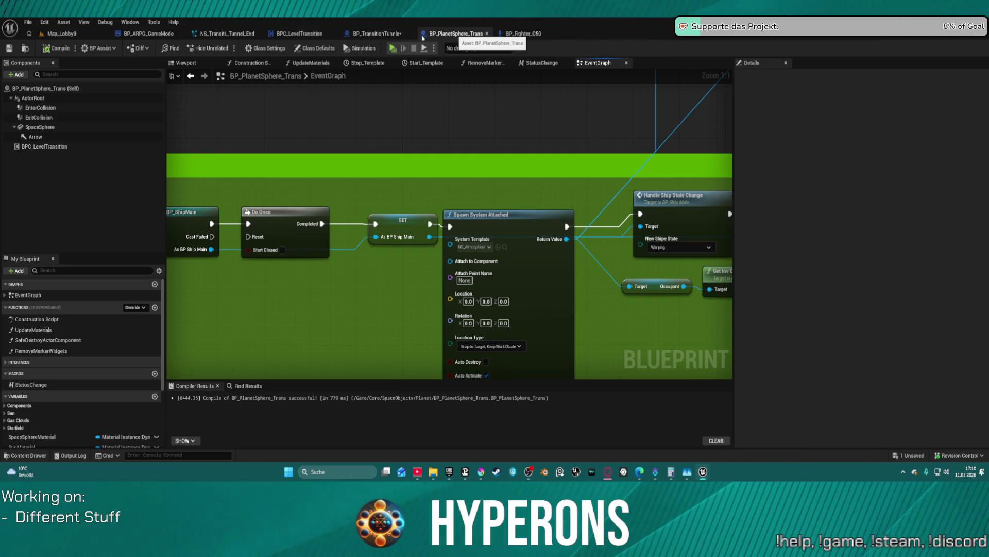
middle_click(423, 38)
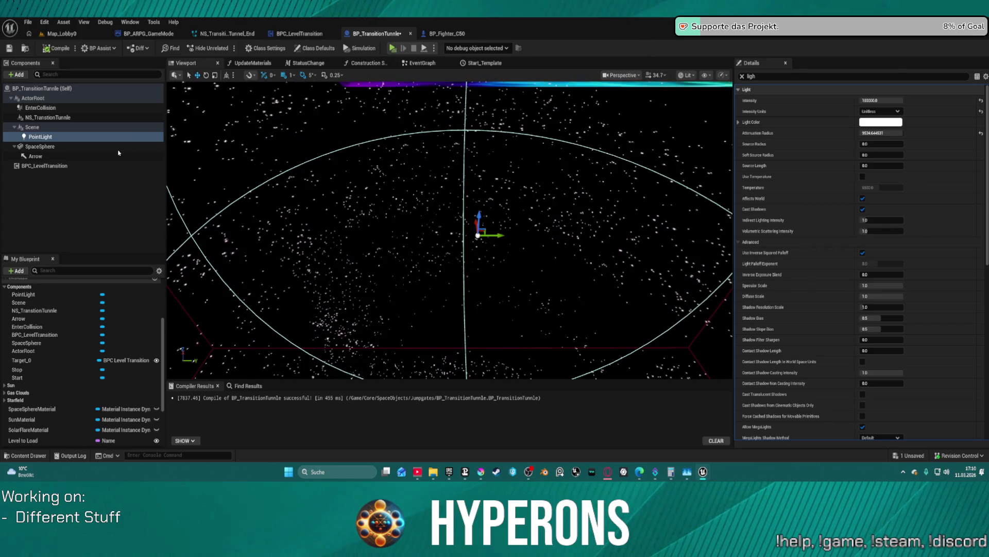
Add a Set World Location node for the Scene component in the Entering zone event graph.
click(60, 128)
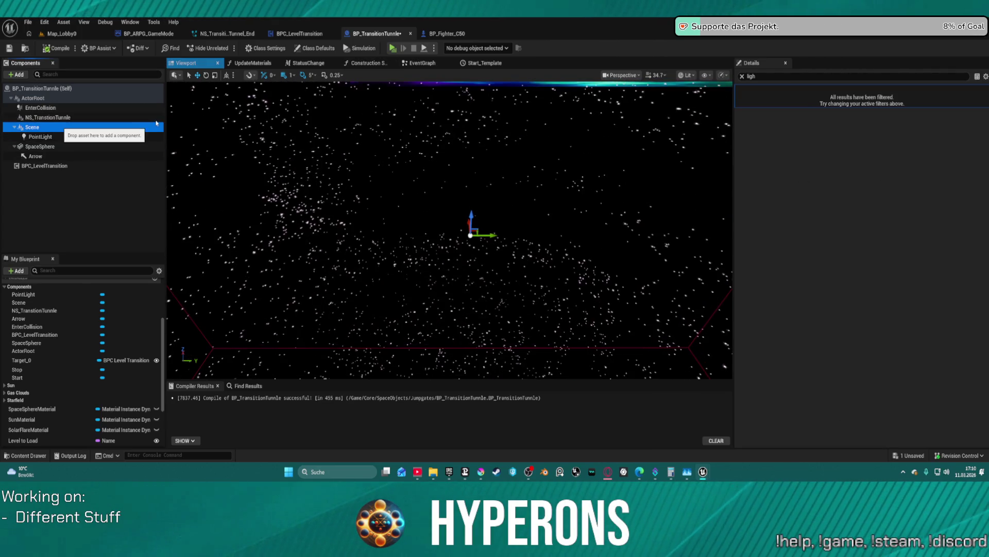
click(420, 63)
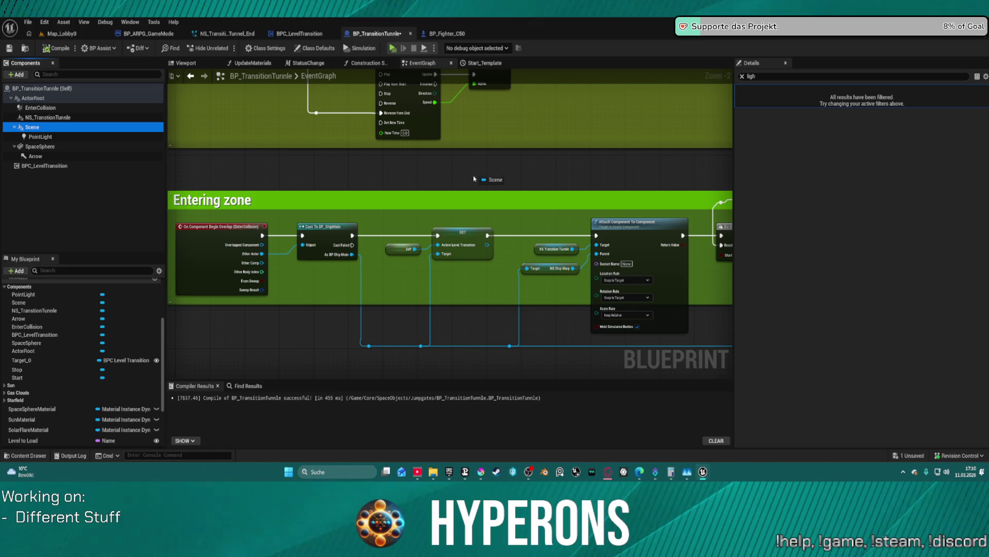
drag(495, 215, 536, 223)
text(set location)
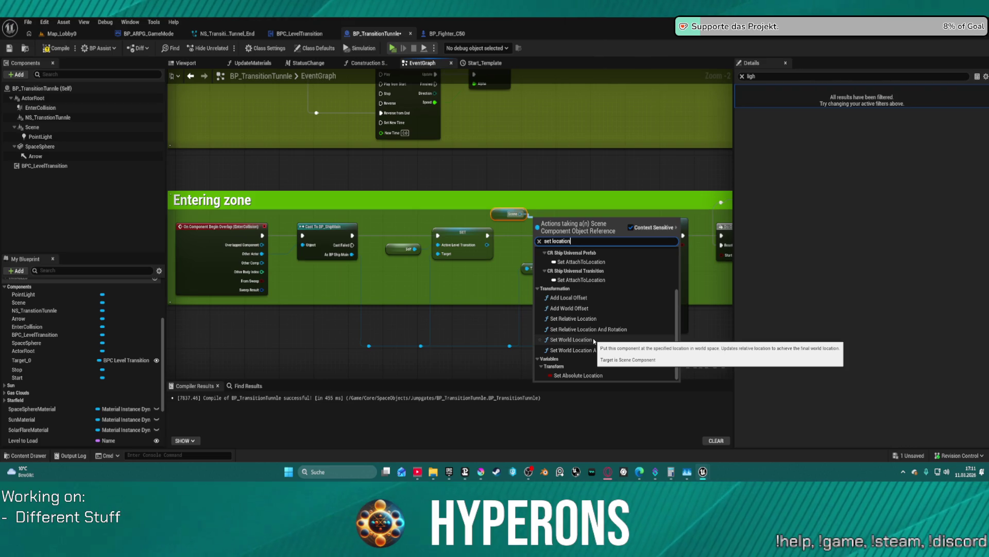
click(571, 339)
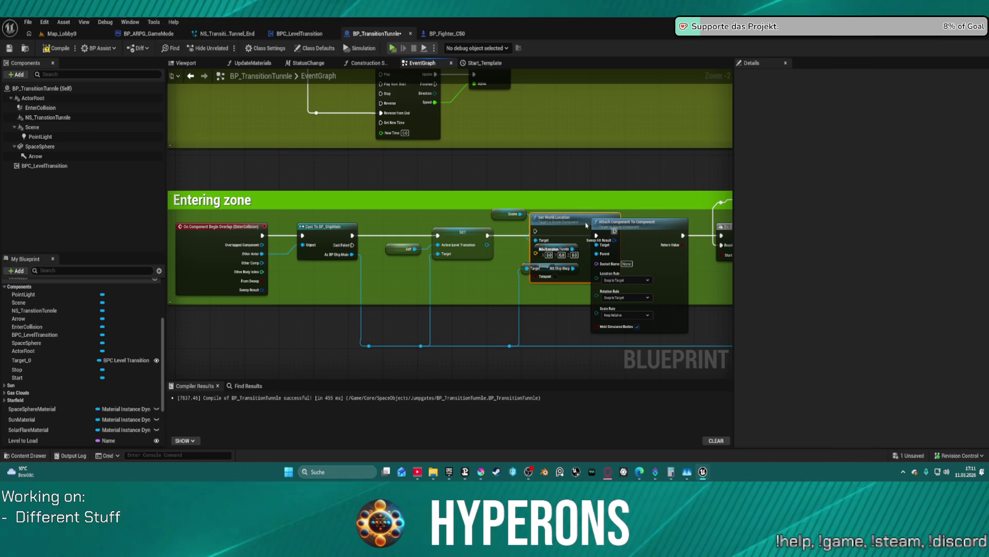
mouse_move(586, 225)
mouse_down()
mouse_move(658, 190)
mouse_move(665, 171)
mouse_move(585, 219)
mouse_up()
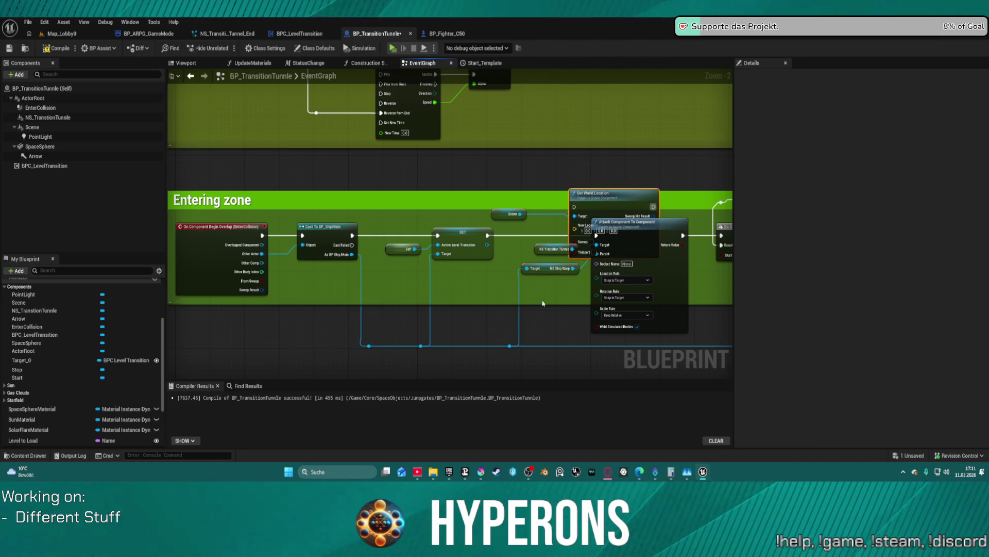
Feed the ship's Get Actor Location into New Location and run it after the SET node.
mouse_move(542, 303)
mouse_down()
mouse_move(141, 303)
mouse_move(306, 287)
mouse_move(120, 273)
mouse_up()
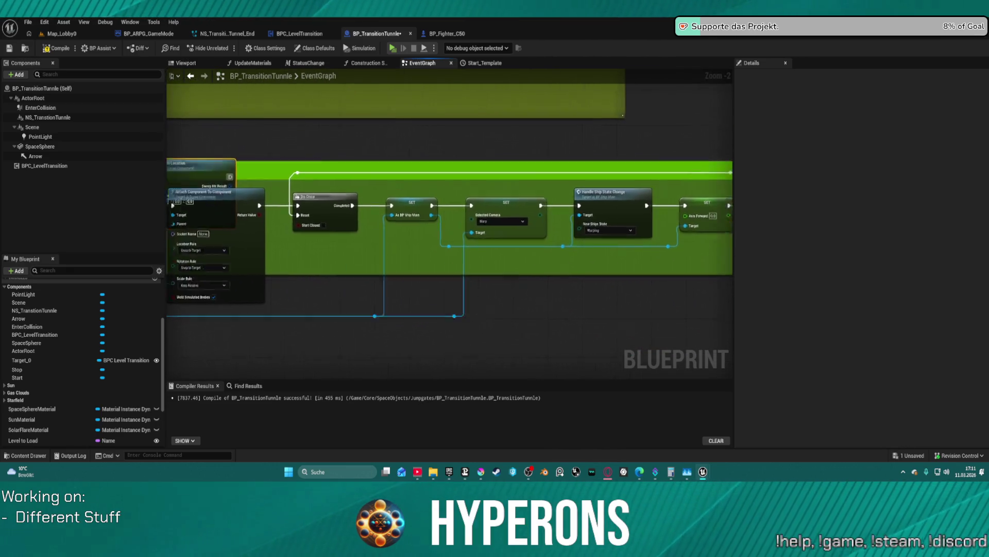
drag(41, 252, 511, 257)
drag(383, 230, 419, 262)
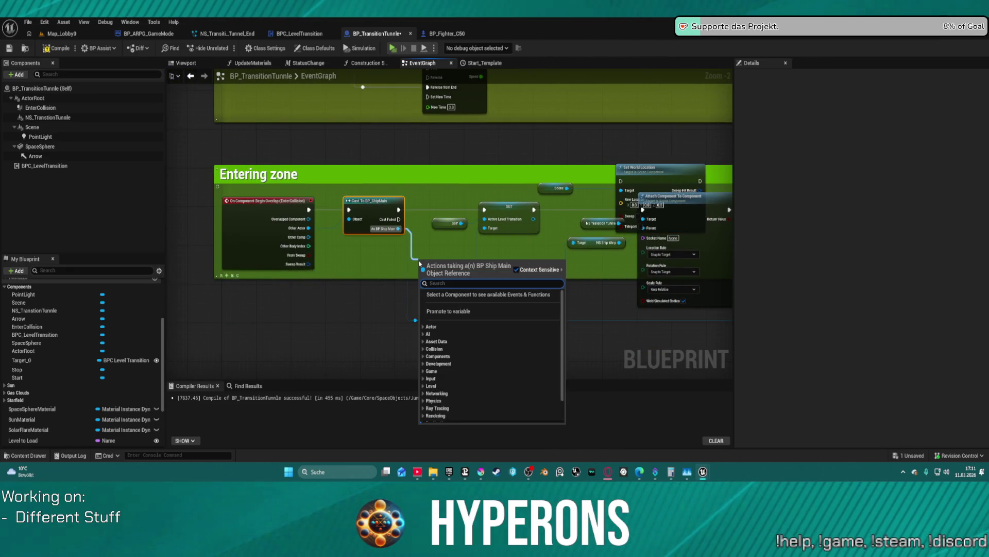
text(get actor locati)
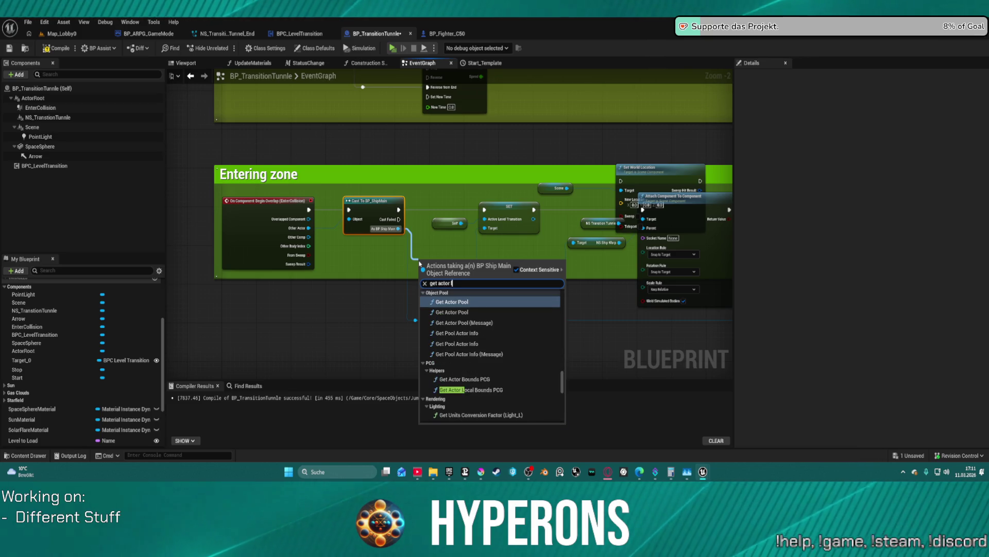
key(Return)
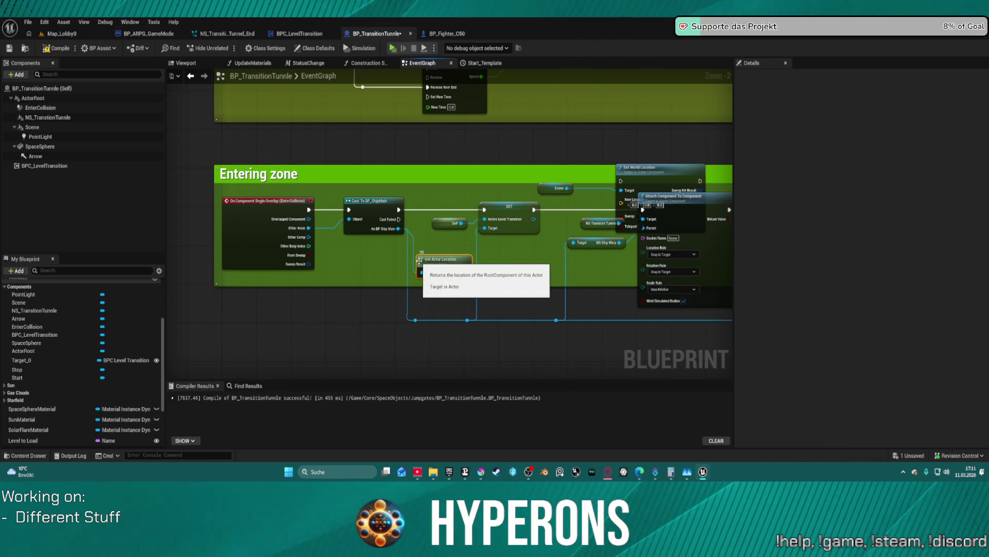
drag(466, 273, 569, 230)
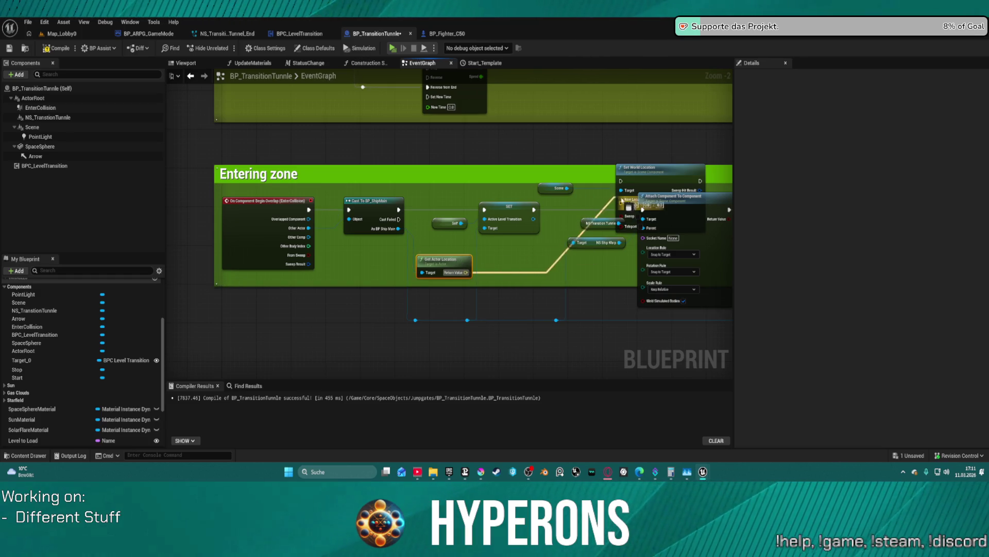
drag(626, 203, 624, 201)
mouse_move(534, 210)
mouse_down()
mouse_move(659, 181)
mouse_move(643, 210)
mouse_up()
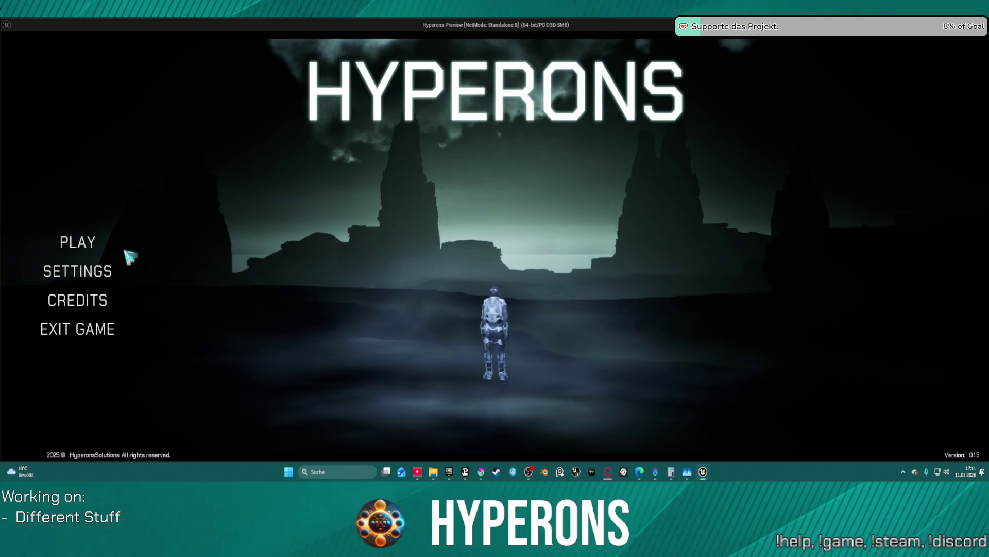
Play as the existing character, fly into the warp tunnel, then stop the playtest.
click(85, 242)
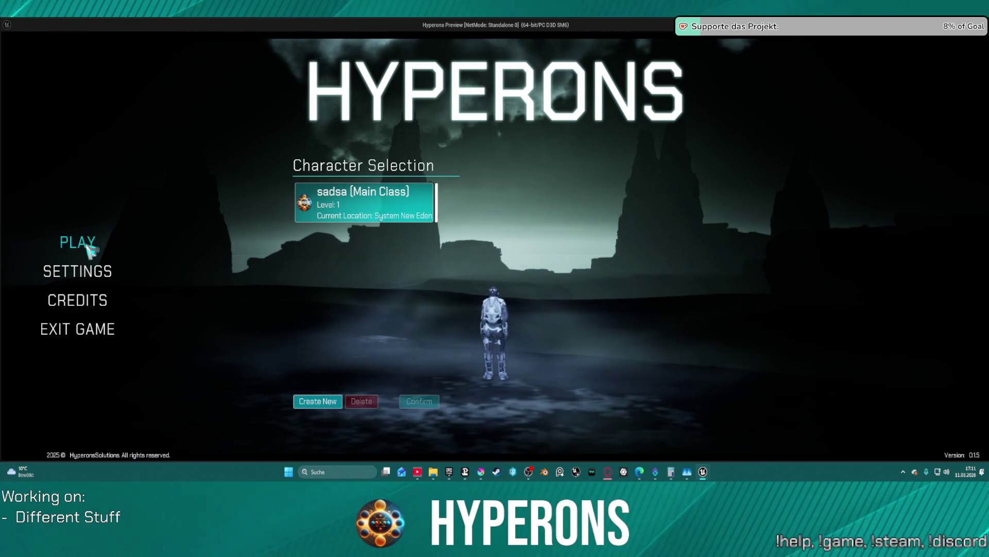
click(422, 193)
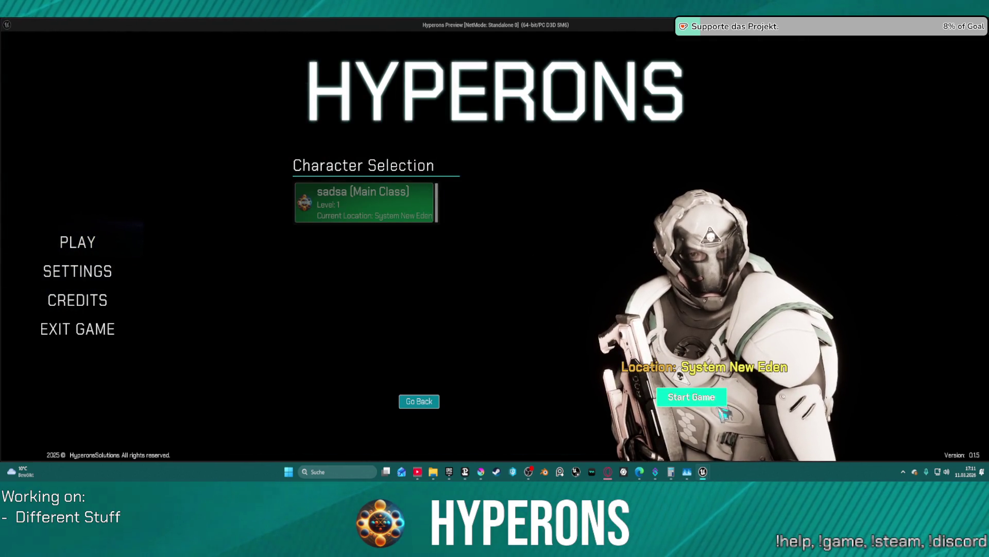
click(692, 397)
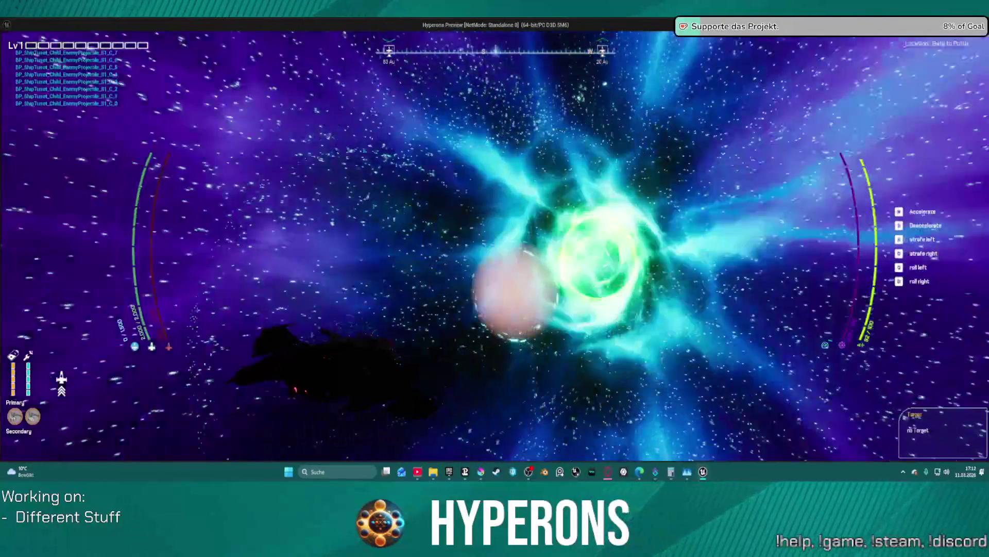
key(alt+Tab)
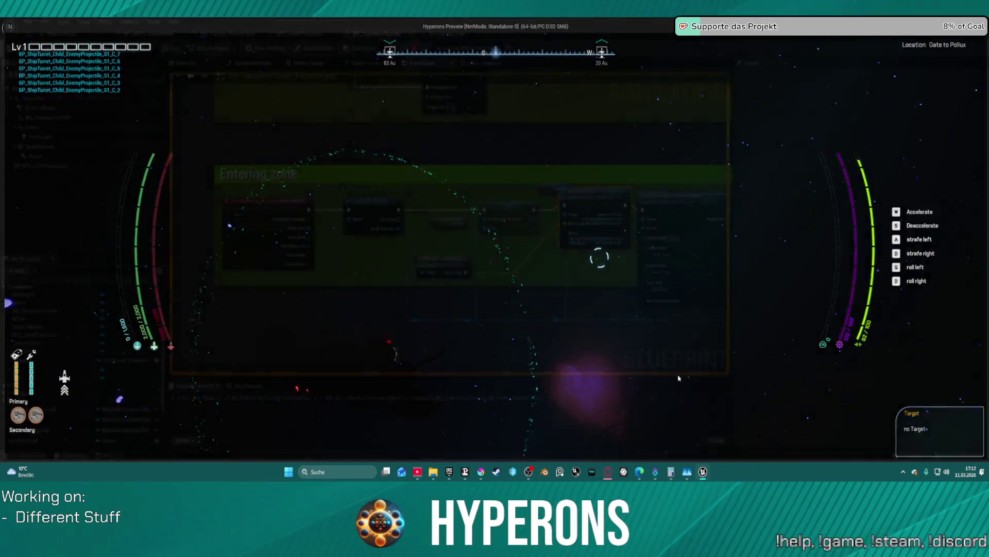
key(Escape)
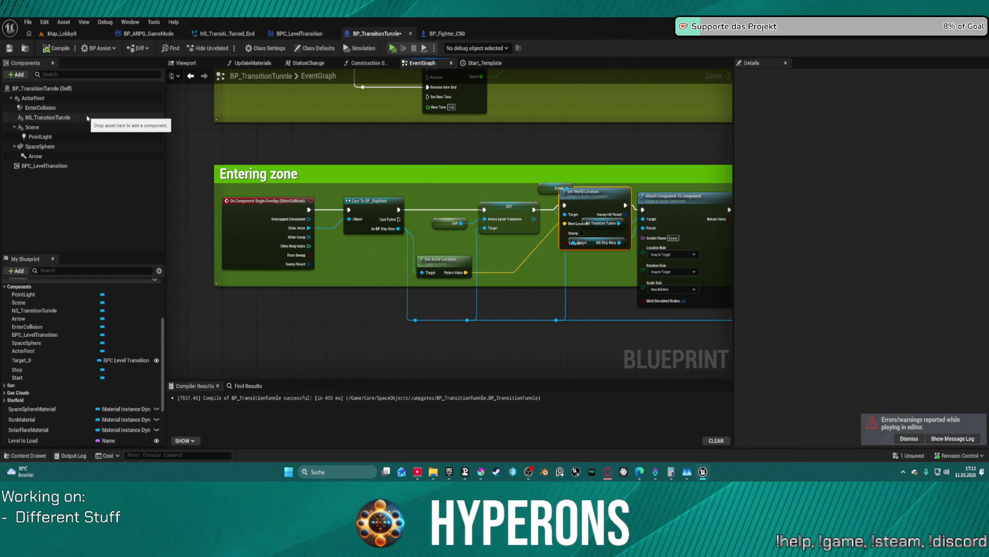
Filter NS_TransitionTunnle's Details by 'light' and uncheck Affect Dynamic Indirect Lighting.
drag(245, 181, 109, 230)
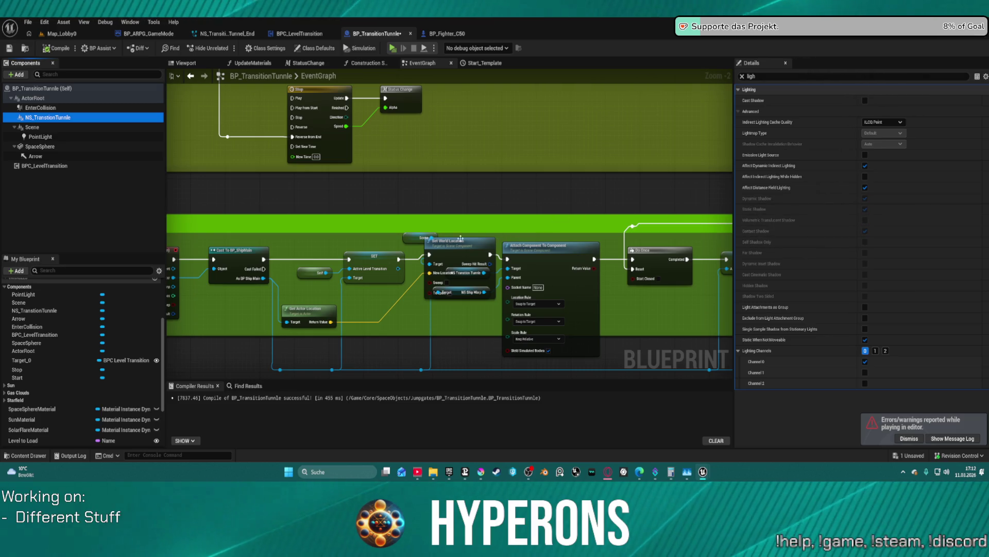
click(742, 76)
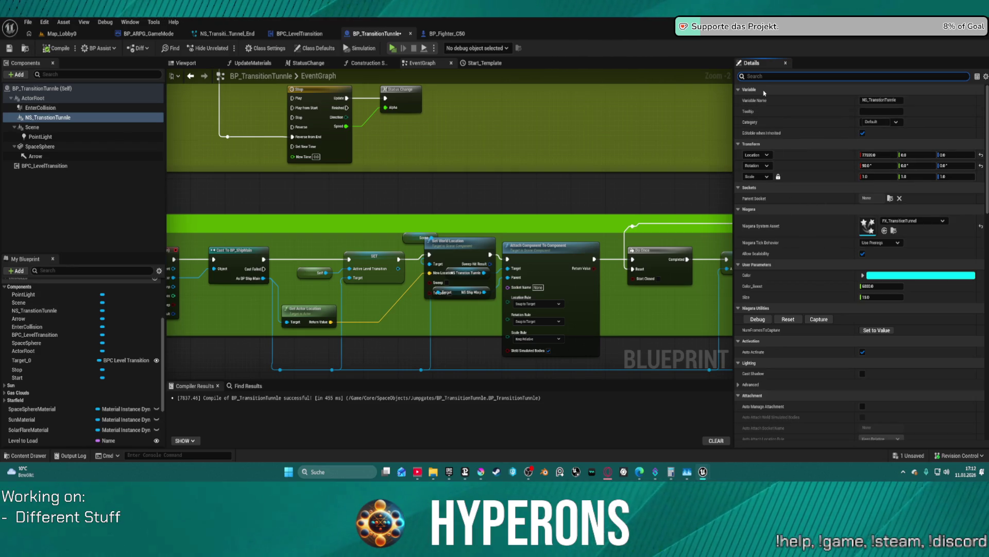
text(light)
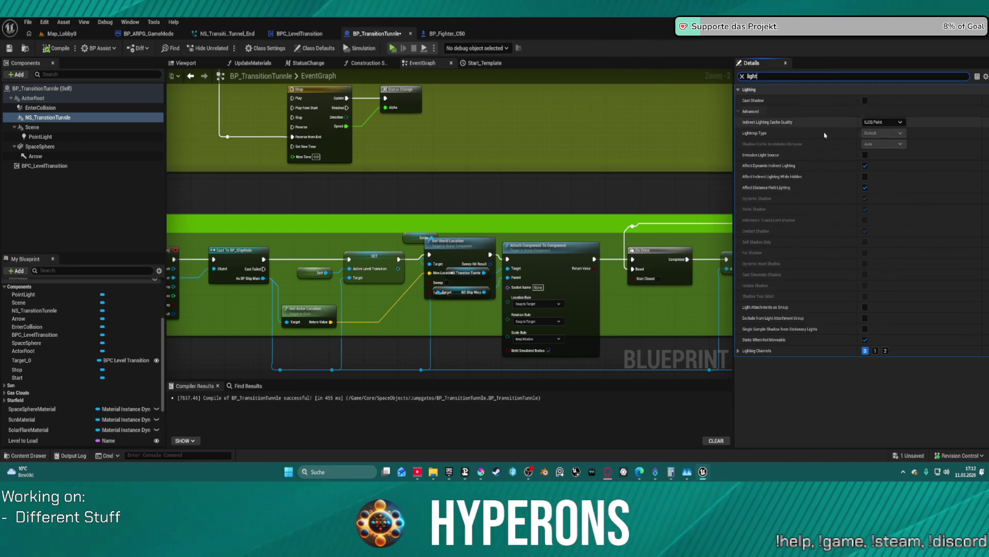
click(865, 165)
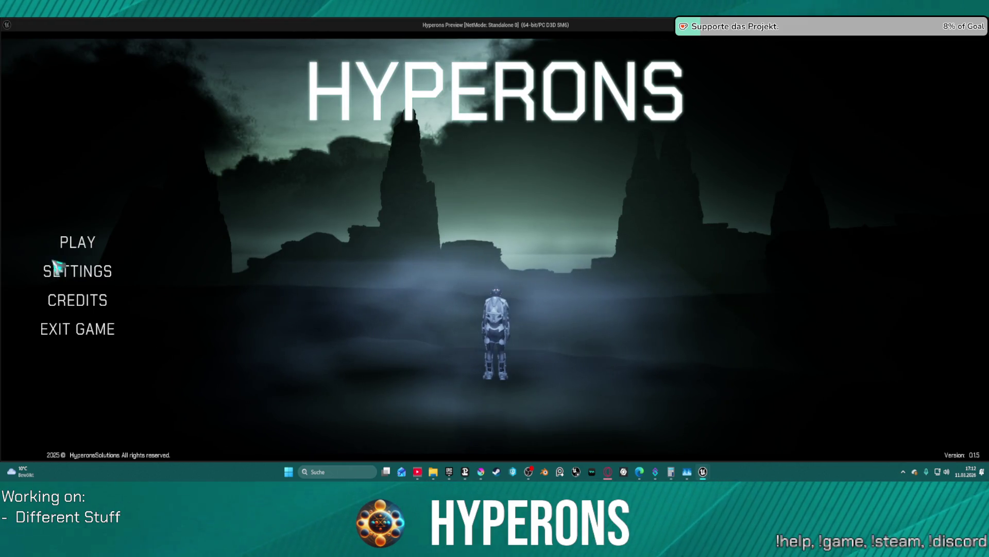
Playtest from System Pollux, watch the ship enter the warp tunnel, then stop the session.
click(77, 242)
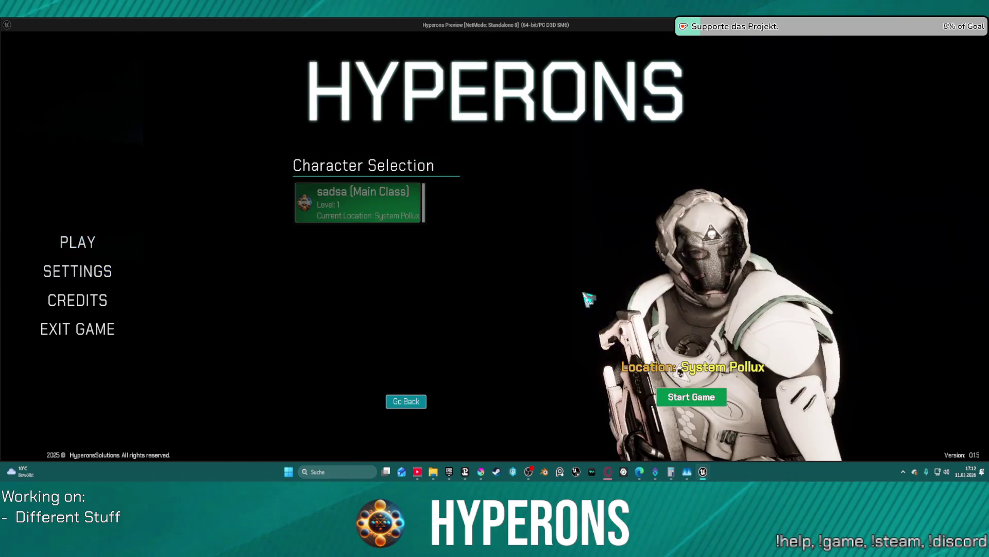
click(697, 404)
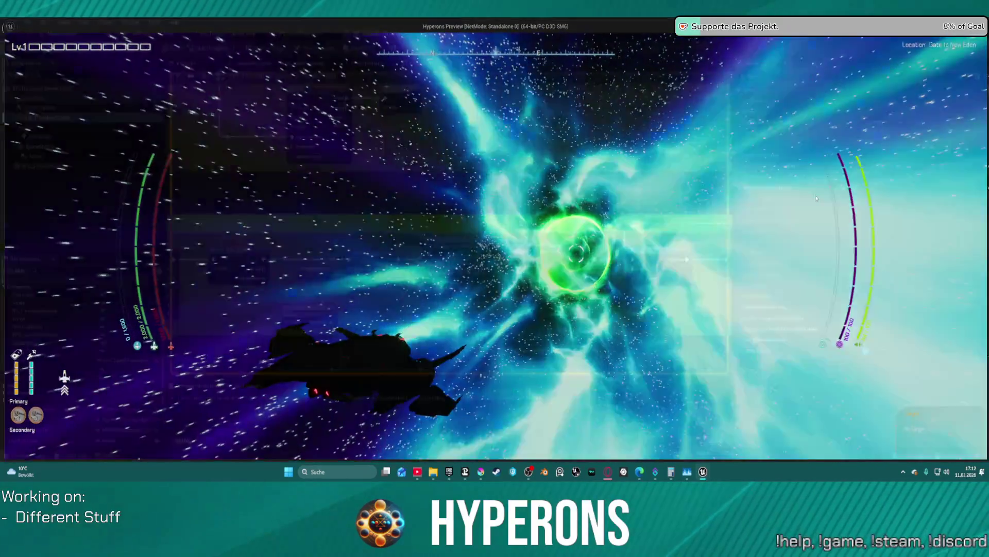
key(alt+Tab)
key(Escape)
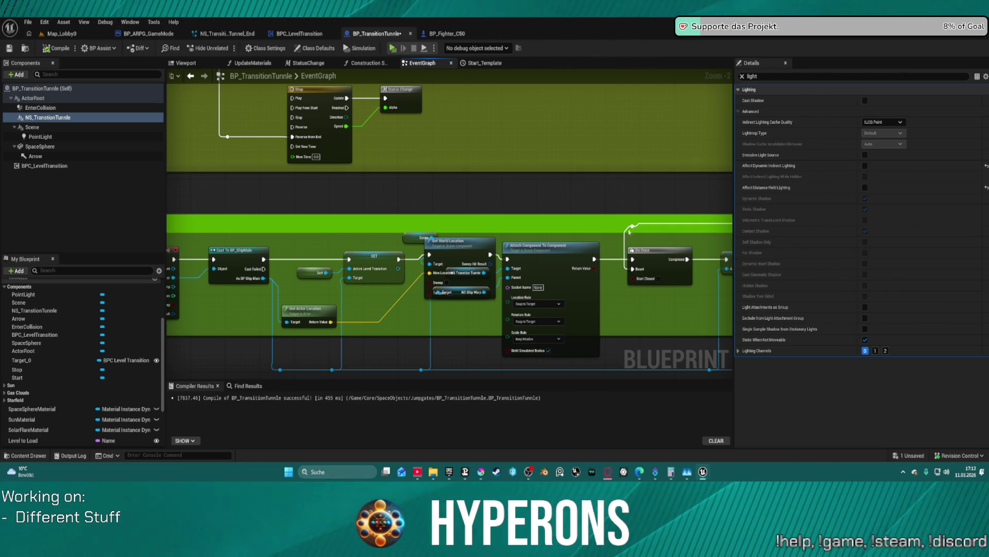
Clear the property filter, open FX_TransitionTunnel and select the Tunnle emitter's mesh renderer.
click(743, 76)
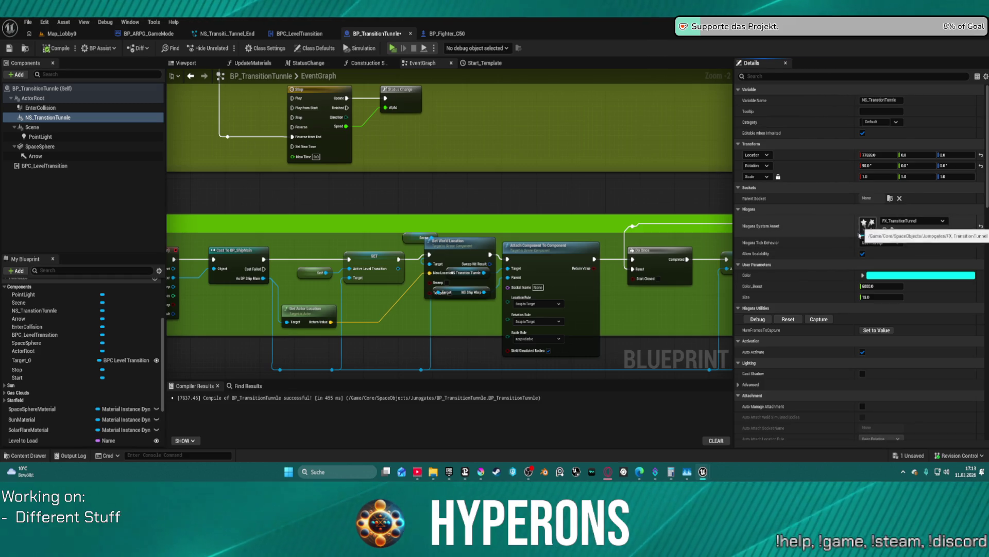
double_click(860, 232)
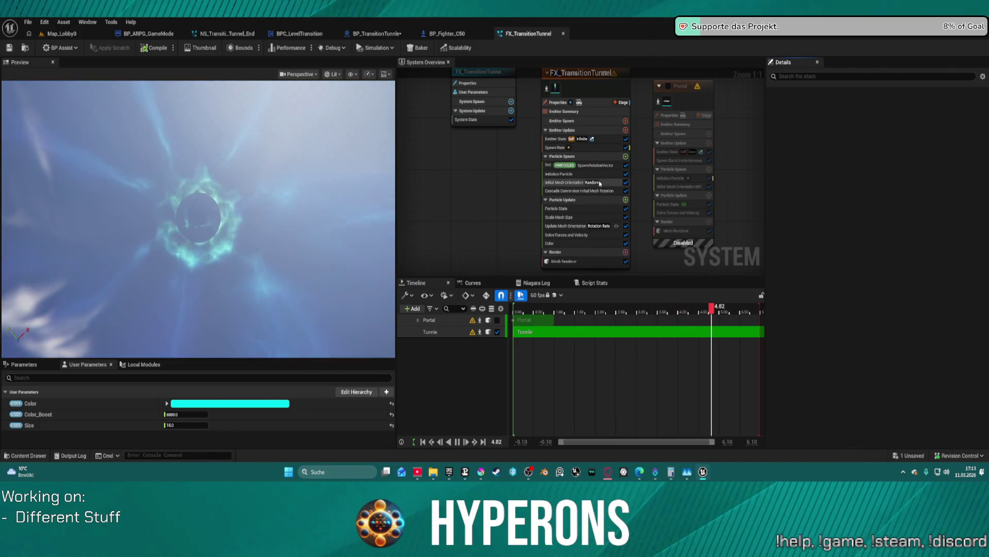
click(564, 261)
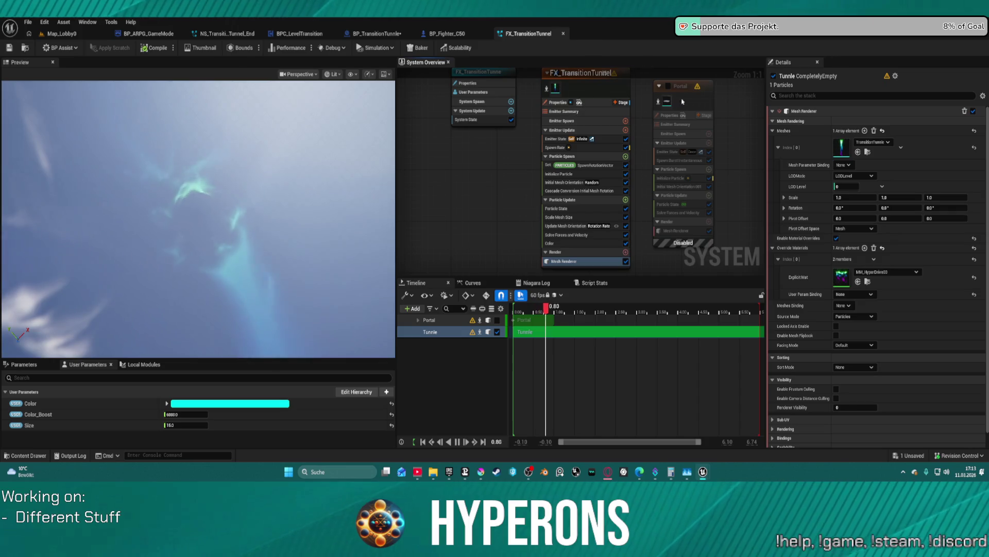
Turn off Cast Shadows in the mesh renderer's Rendering settings.
scroll(878, 304, down, 1)
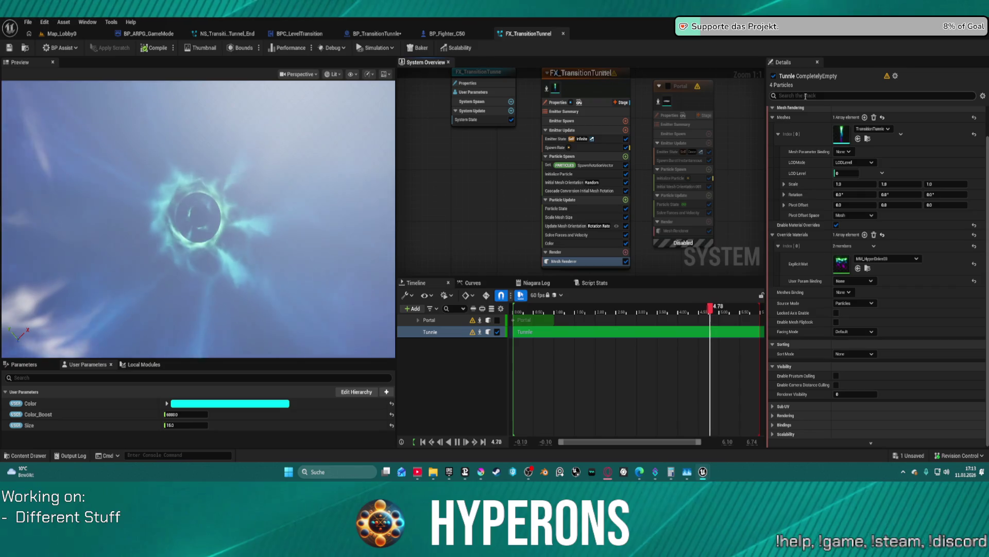
click(785, 416)
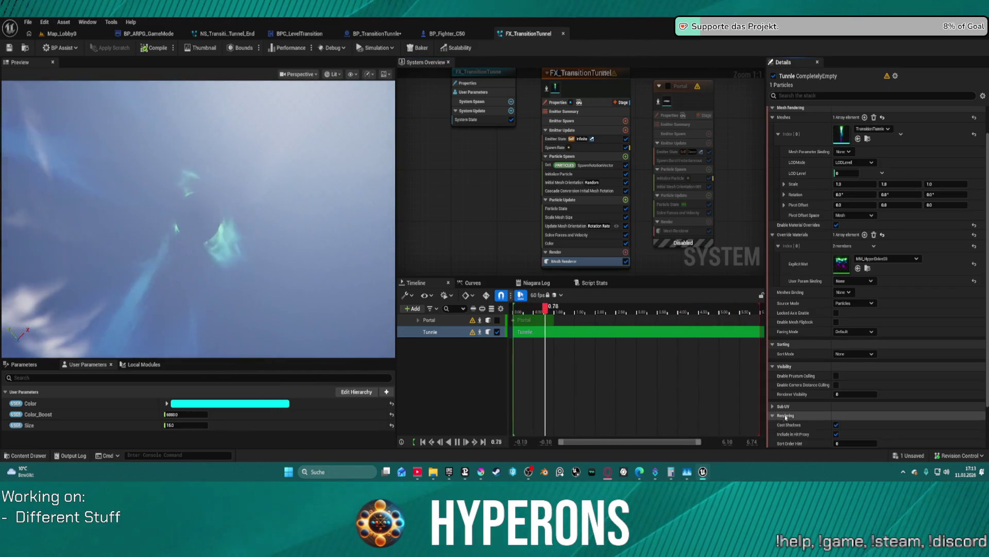
scroll(788, 415, down, 2)
click(836, 384)
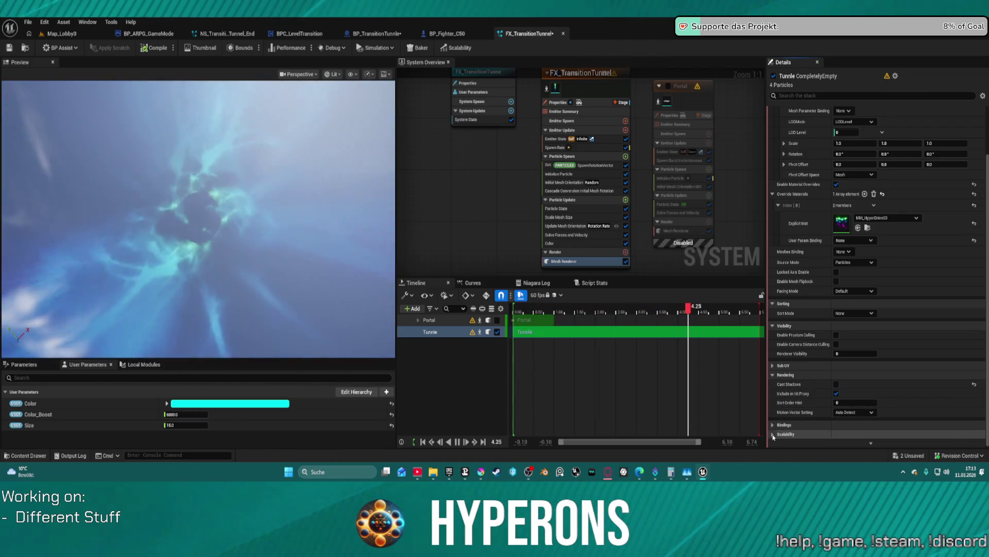
Review the renderer's Scalability and Sub UV settings, then return to the level editor.
scroll(788, 427, down, 1)
click(789, 412)
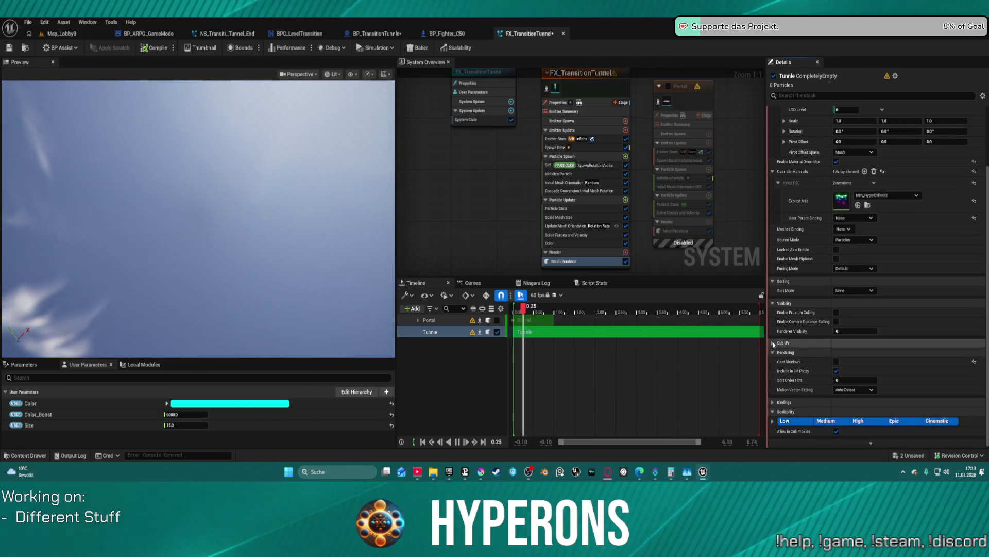
click(773, 342)
scroll(823, 282, up, 3)
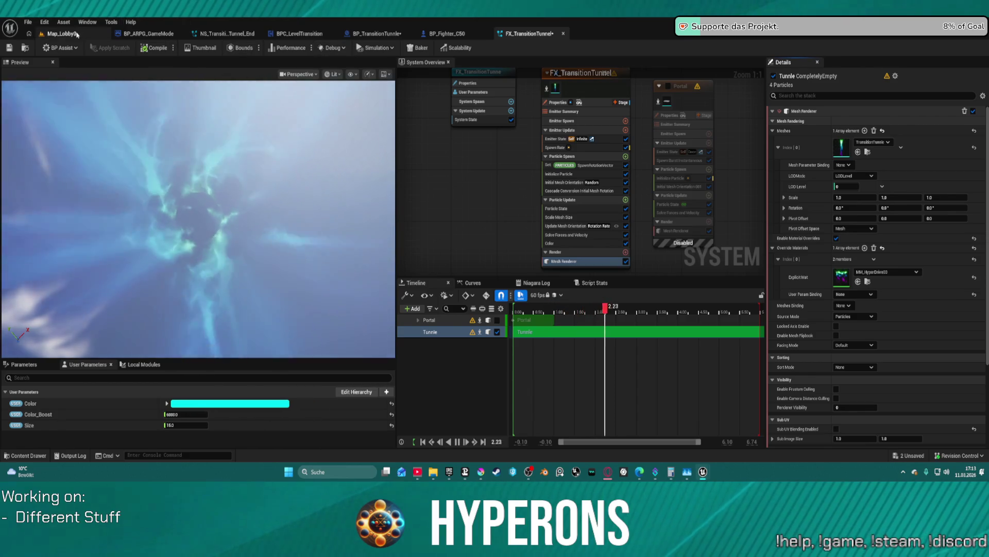
key(ctrl+Tab)
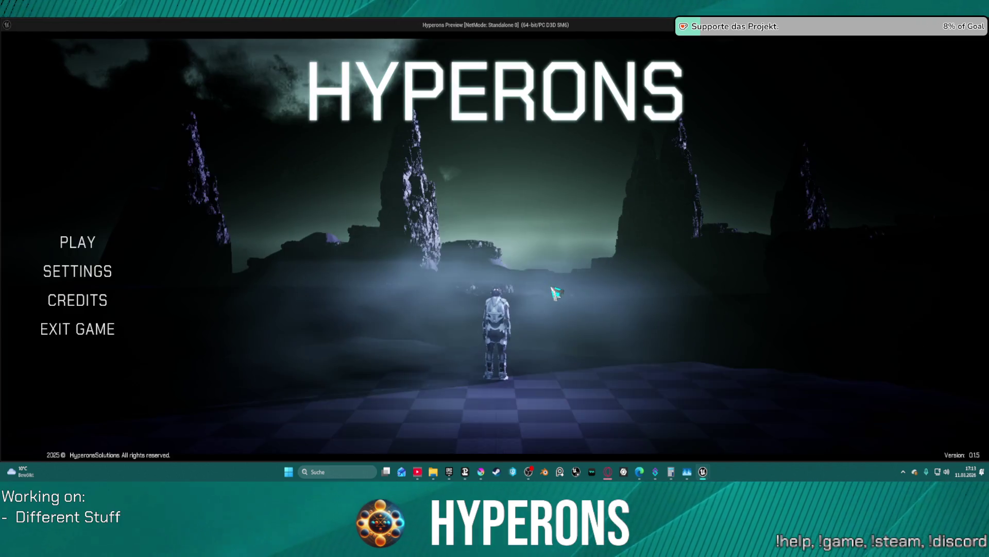
Playtest with the existing character from System New Eden, warping toward Pollux, then exit.
click(78, 243)
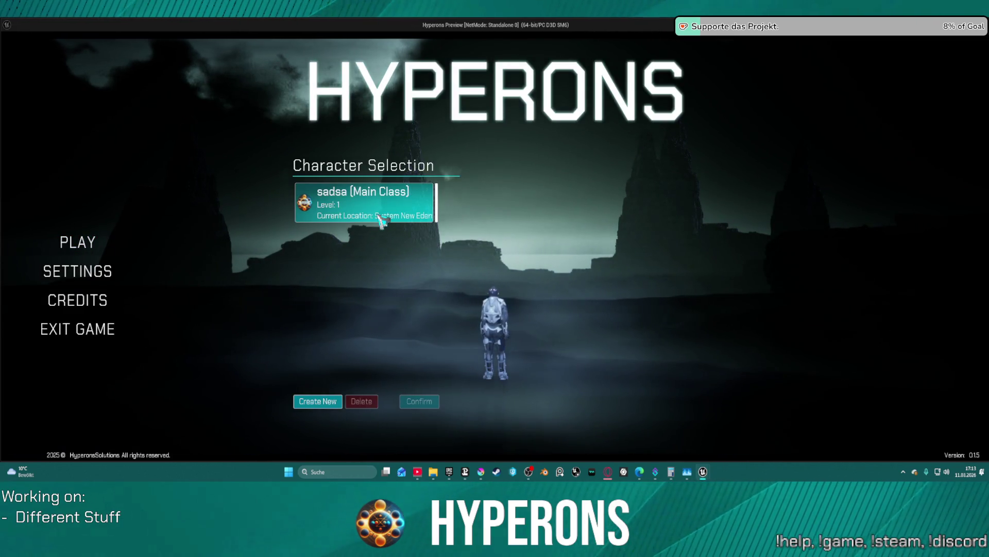
click(382, 221)
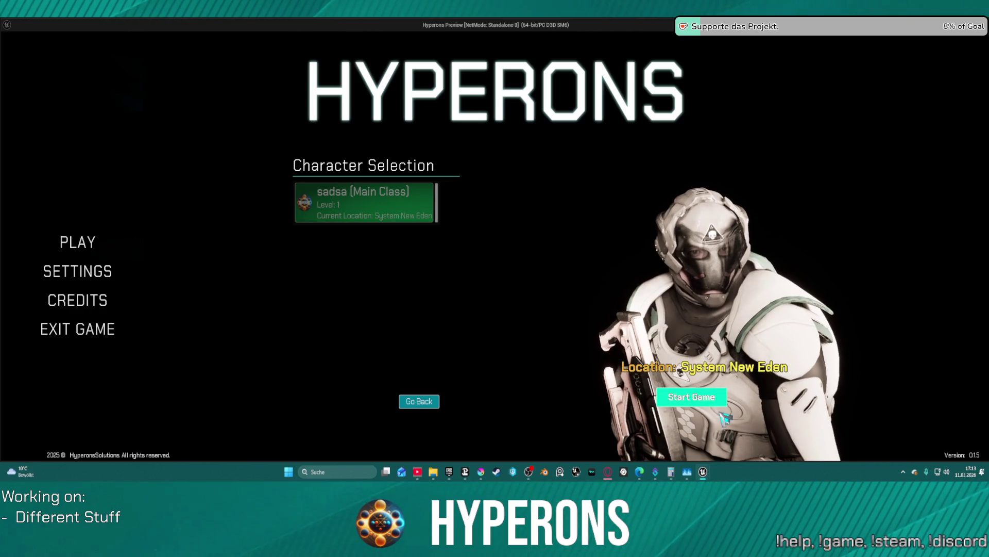
click(692, 396)
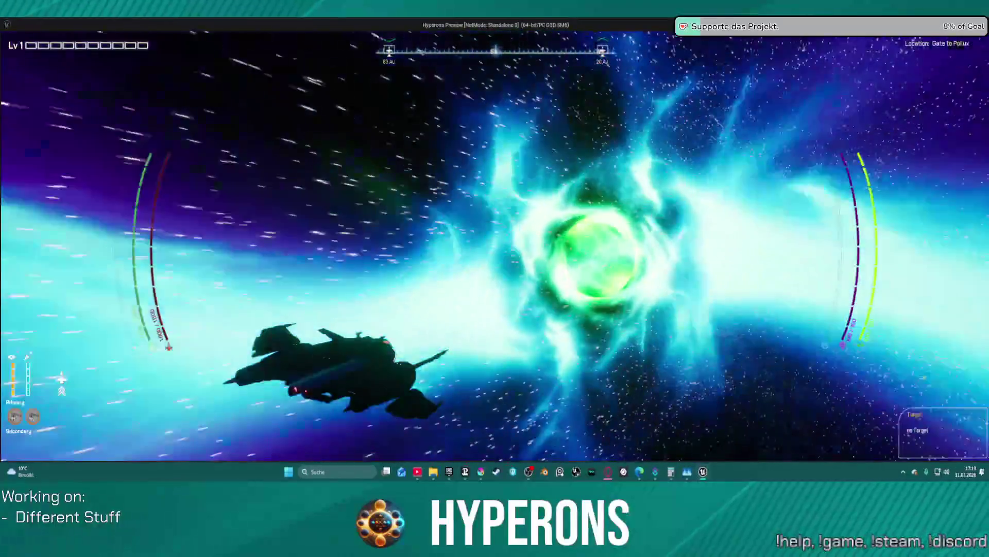
key(Escape)
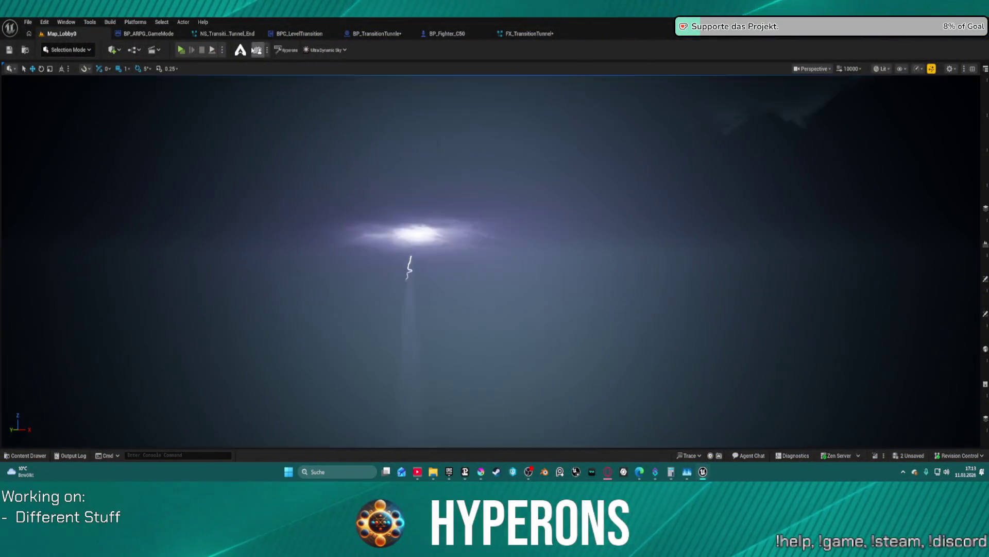
Switch to the BP_TransitionTunnle blueprint and edit the PointLight's Location Z to 1000.
click(219, 33)
click(87, 34)
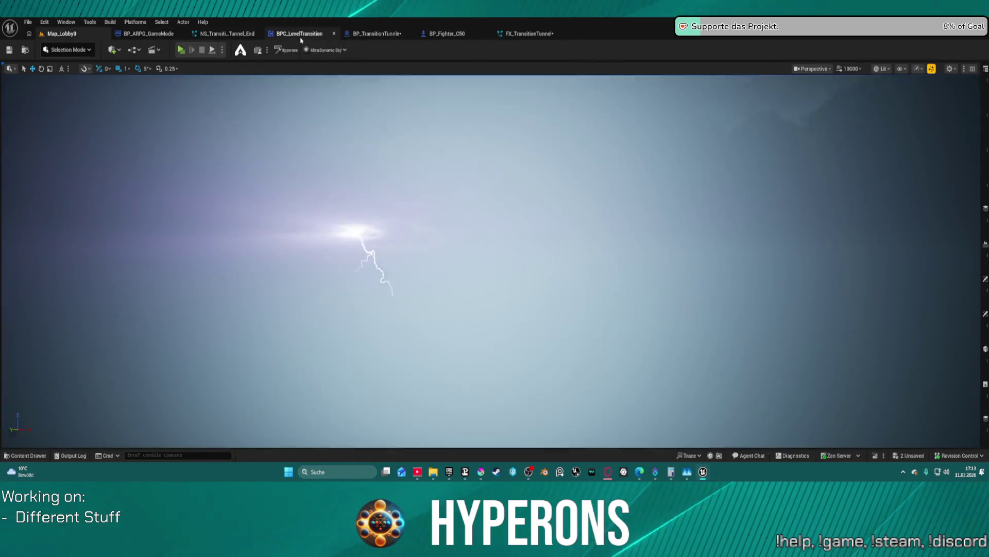
click(299, 34)
click(379, 34)
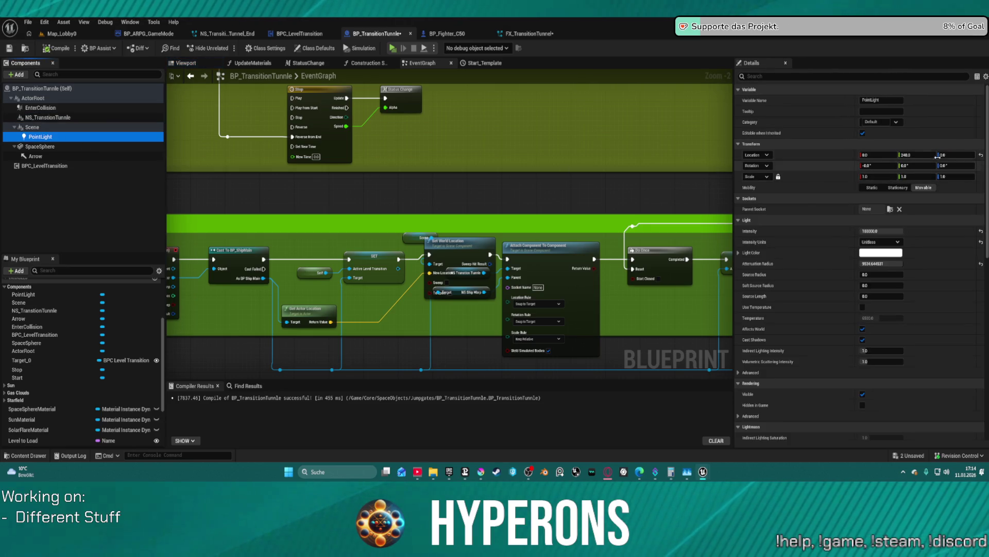
click(962, 155)
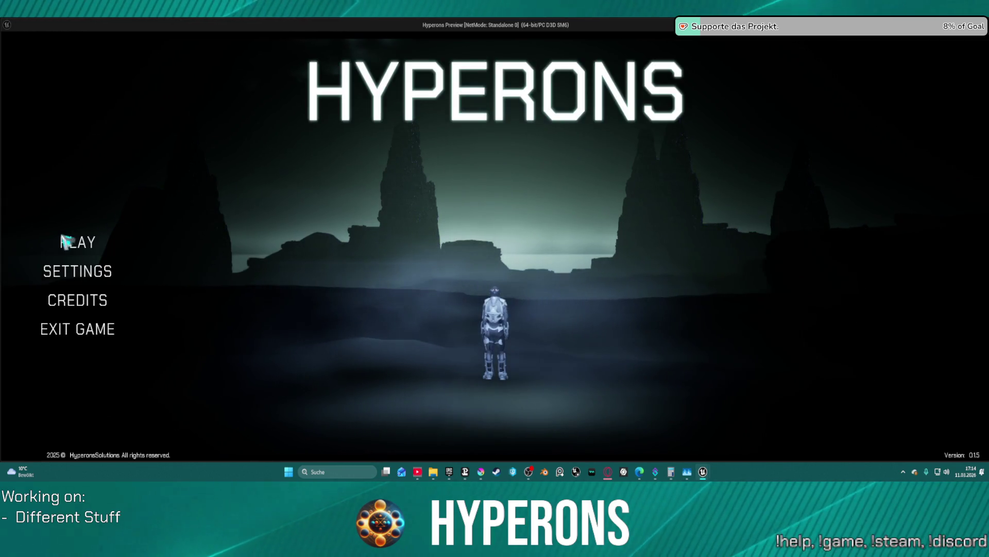
Pick the existing character and start a session from System Pollux beside the New Eden gate.
click(76, 249)
click(372, 218)
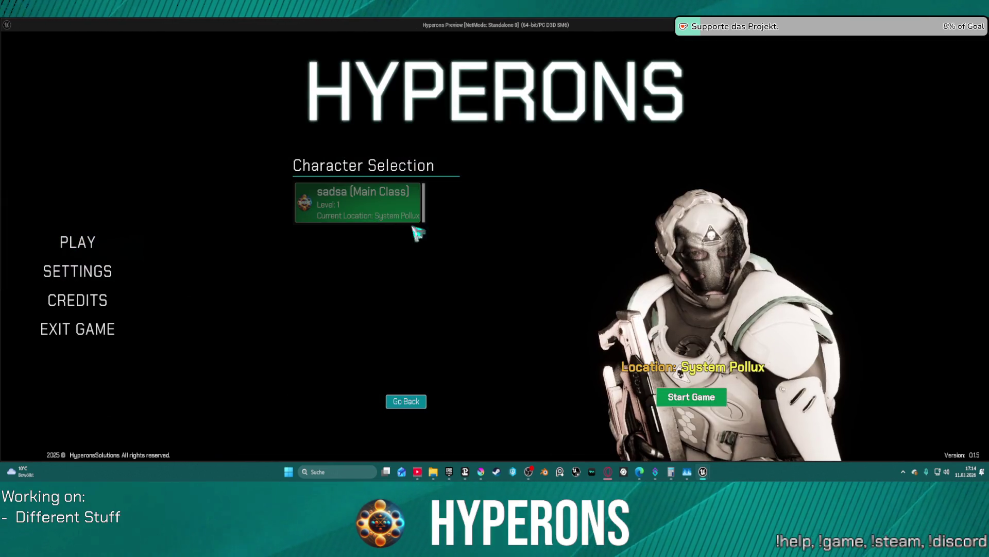
click(707, 396)
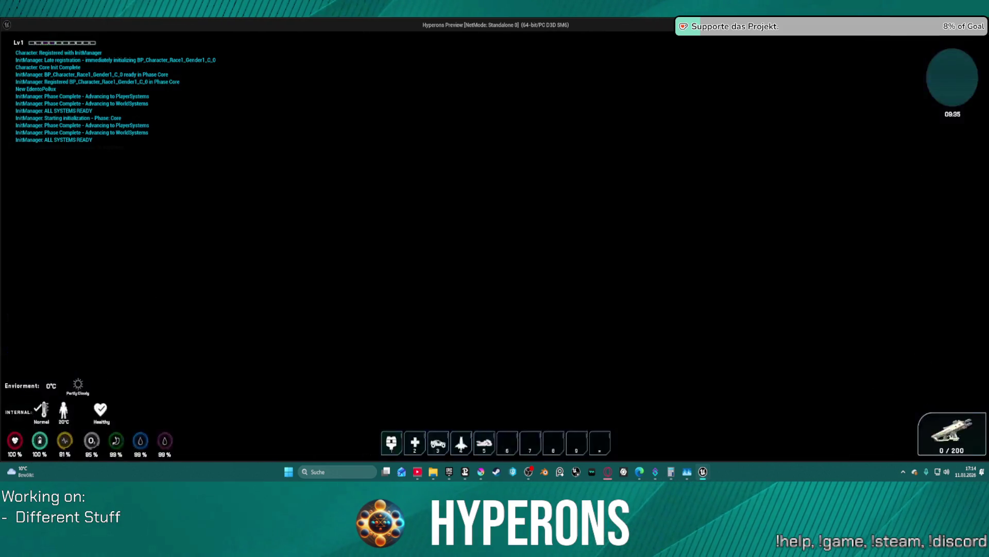
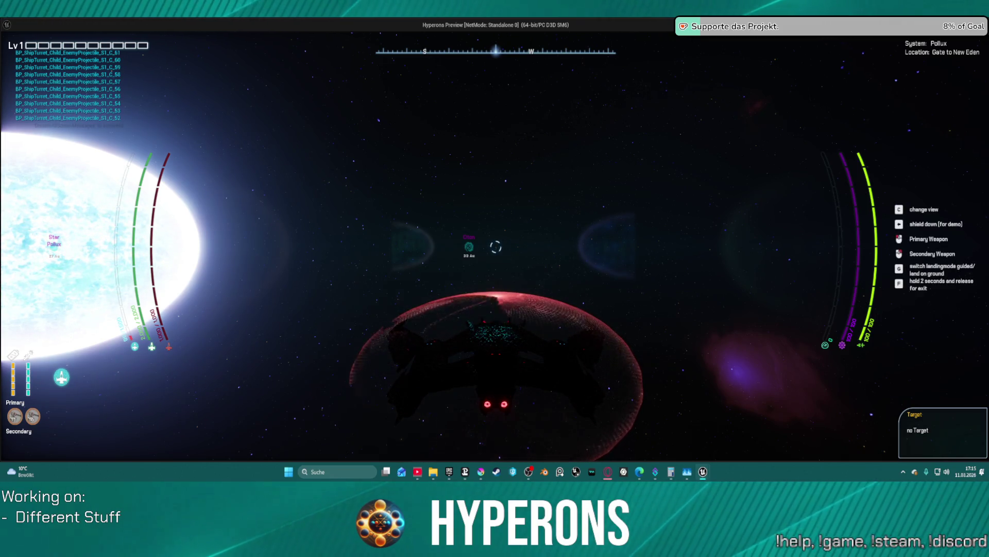
End the Play-in-Editor session with Escape and return to the BP_TransitionTunnle Blueprint.
key(Escape)
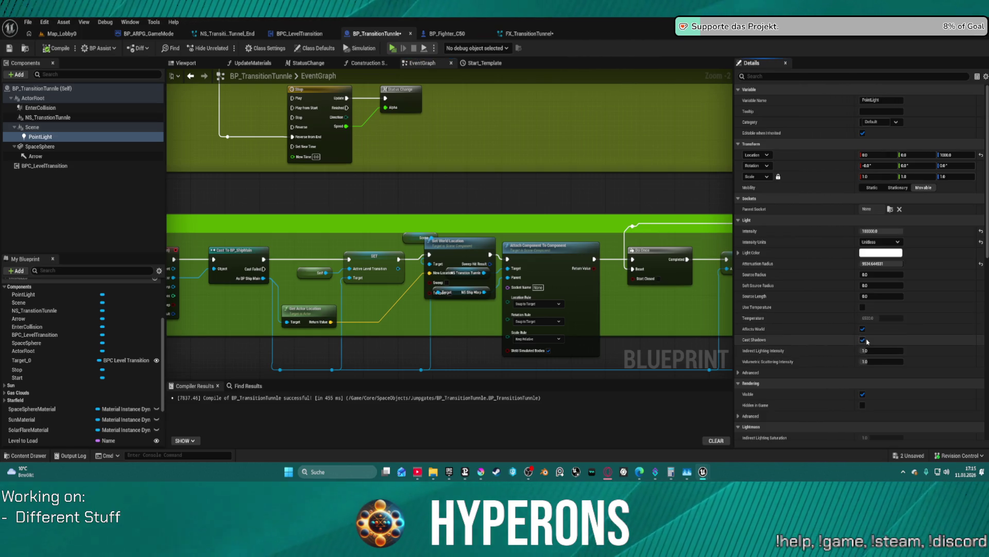
Disable Cast Shadows on the PointLight and set Source Radius 620 and Source Length 1000.
click(862, 341)
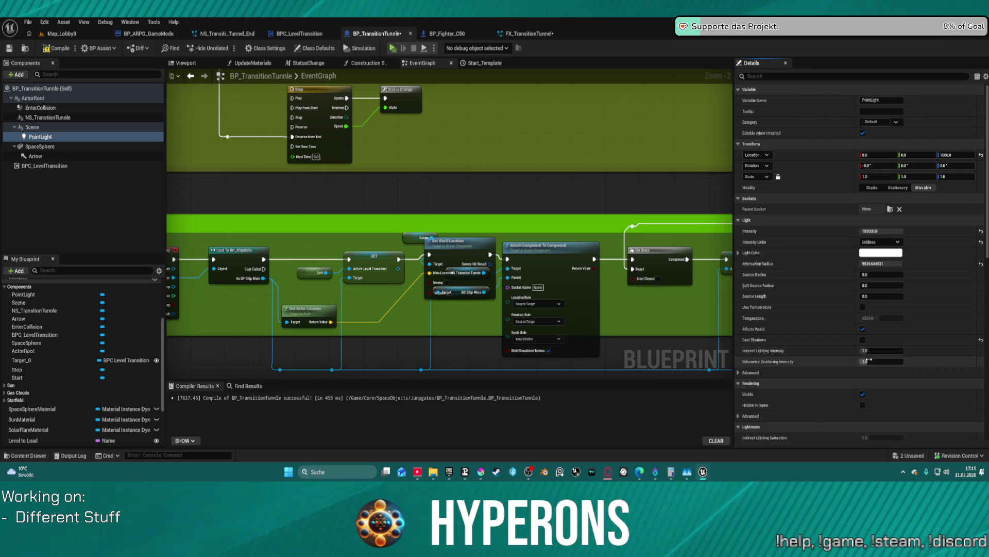
scroll(870, 368, down, 5)
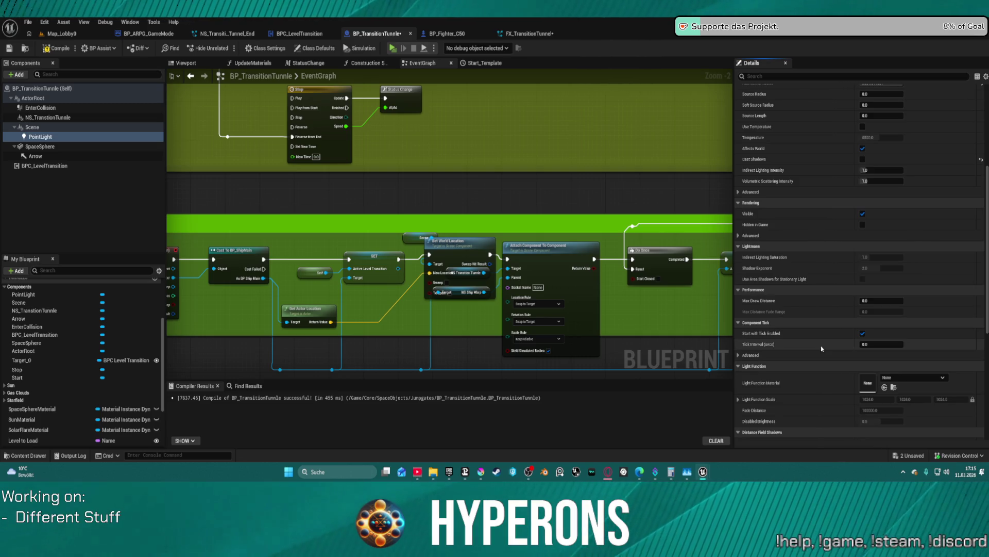
scroll(903, 293, up, 3)
scroll(902, 293, up, 2)
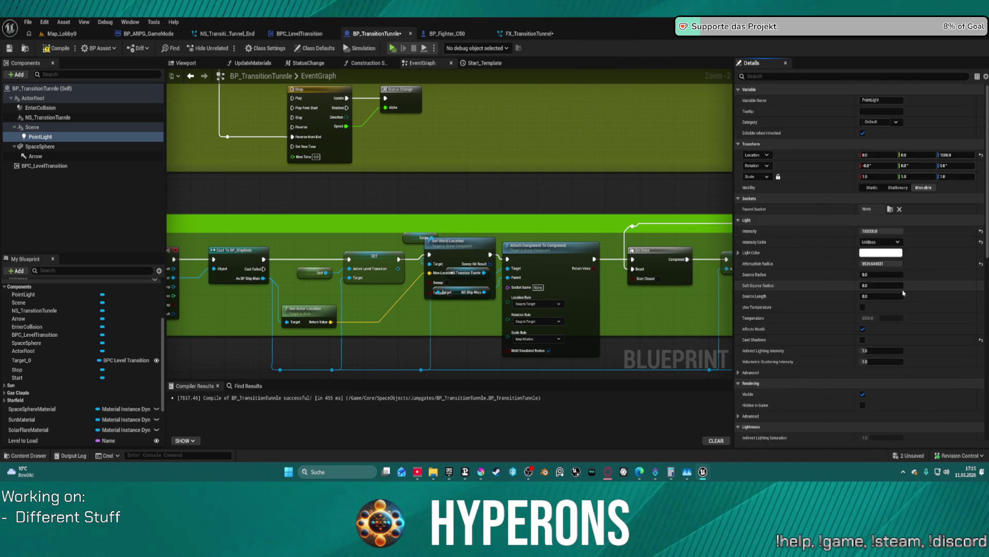
scroll(902, 292, down, 3)
scroll(863, 323, up, 3)
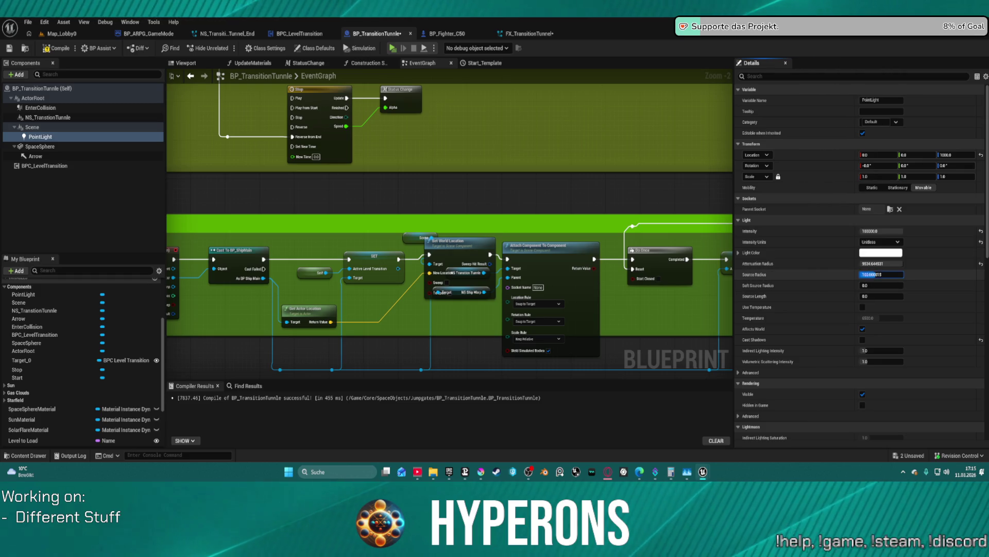
click(866, 296)
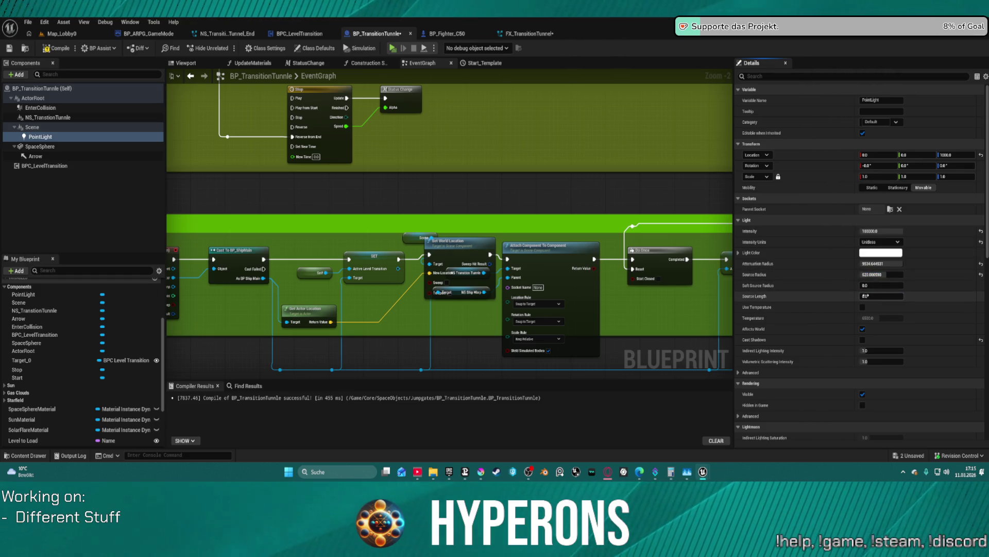
text(1000)
key(Return)
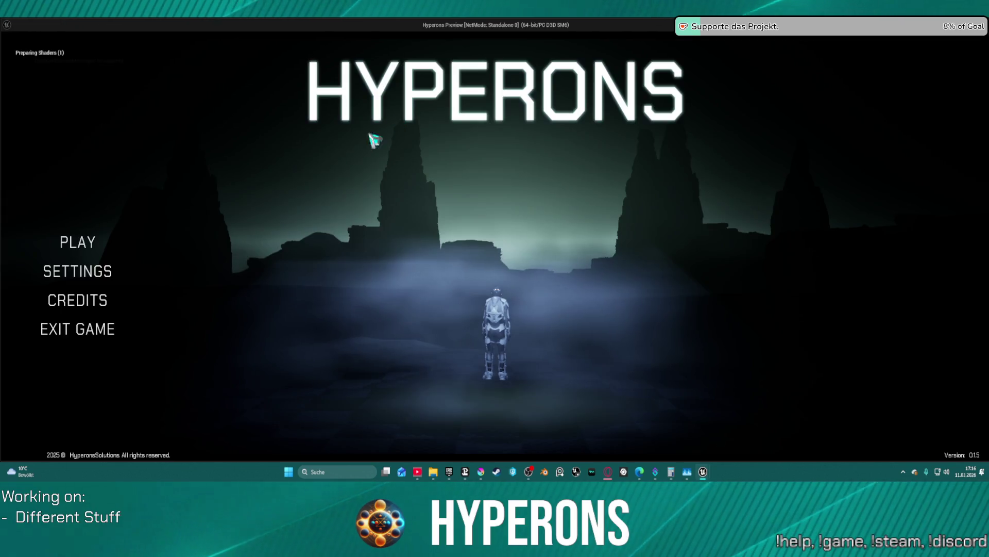
Start a play test with the existing character, fly into Gate to New Eden, then stop.
click(70, 241)
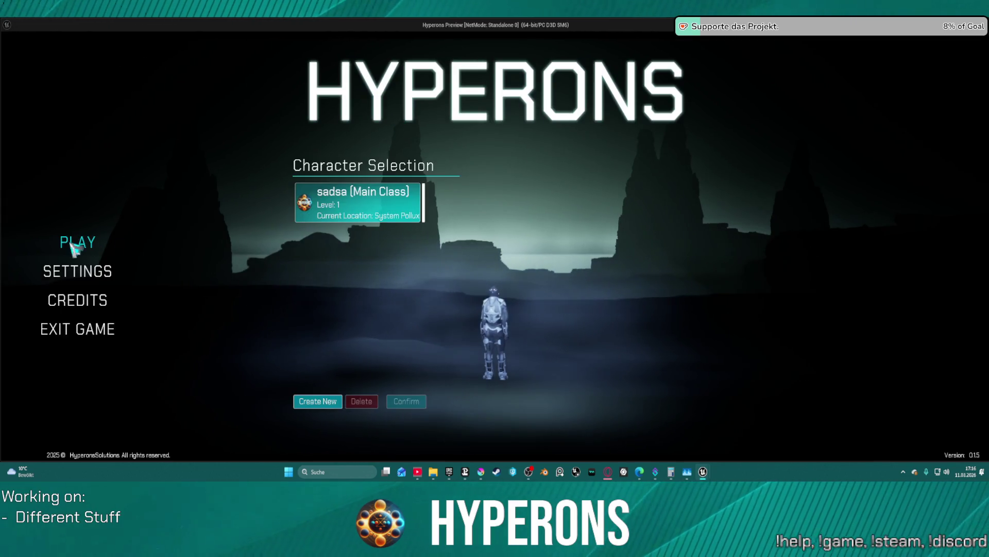
click(360, 213)
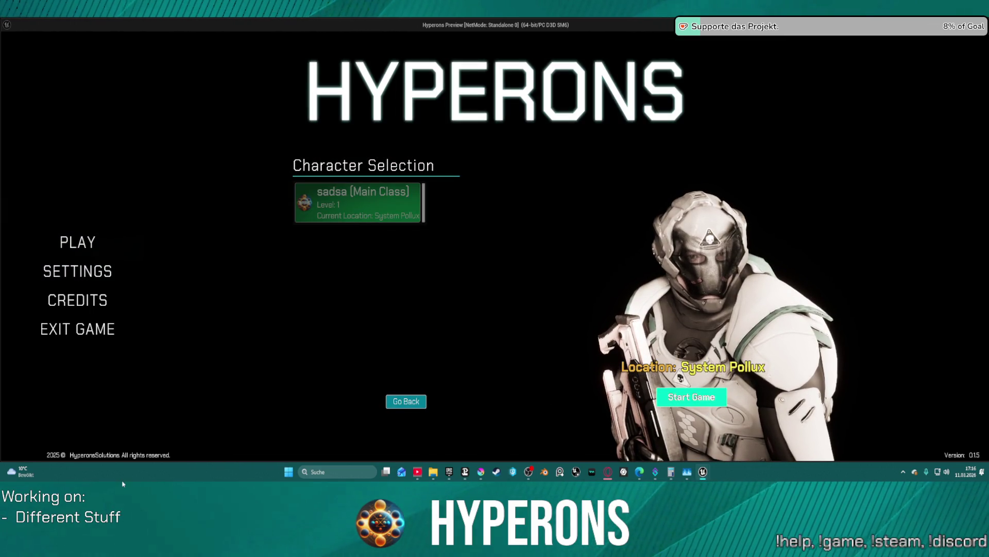
click(691, 397)
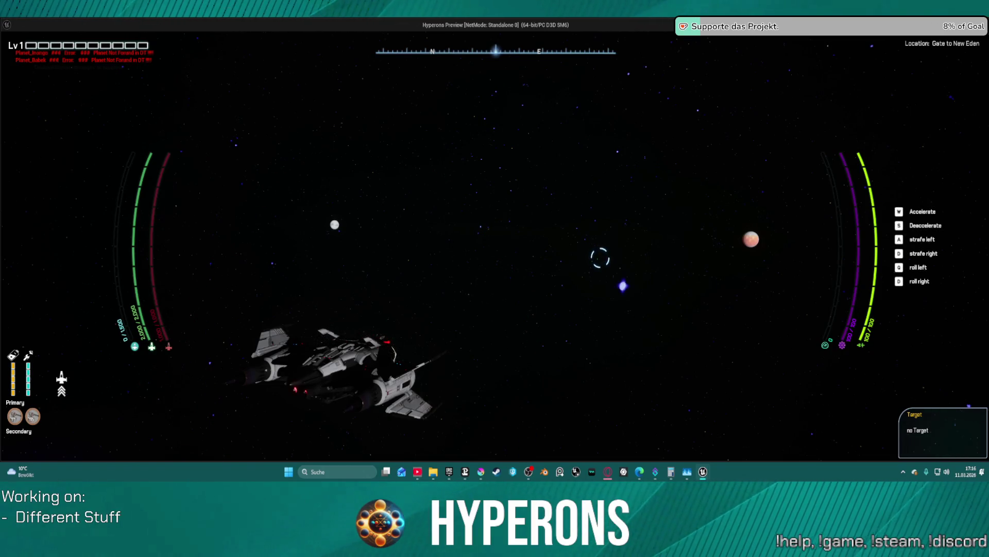
key(Escape)
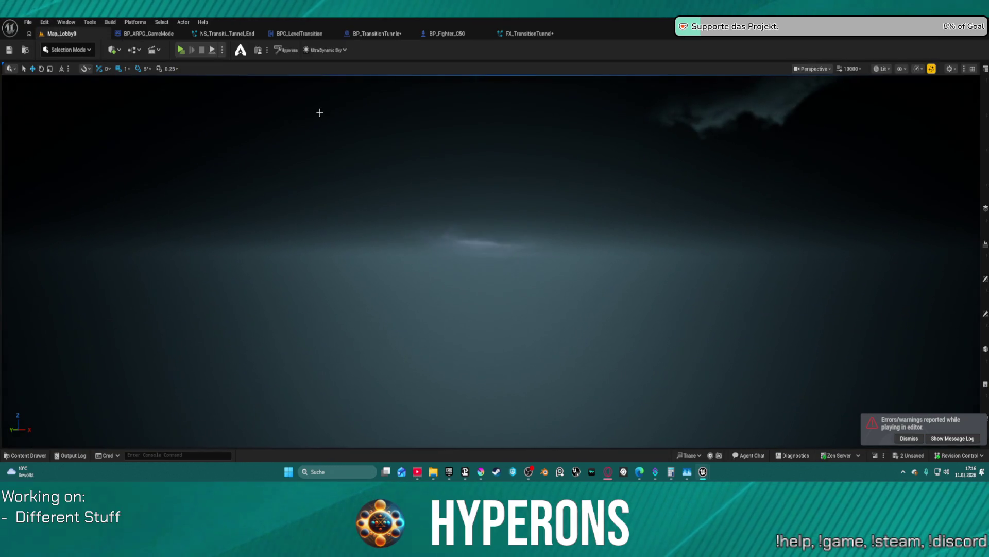
Inspect BP_Fighter_C50's SM_ShipBody component, then go back to BP_TransitionTunnle.
click(460, 36)
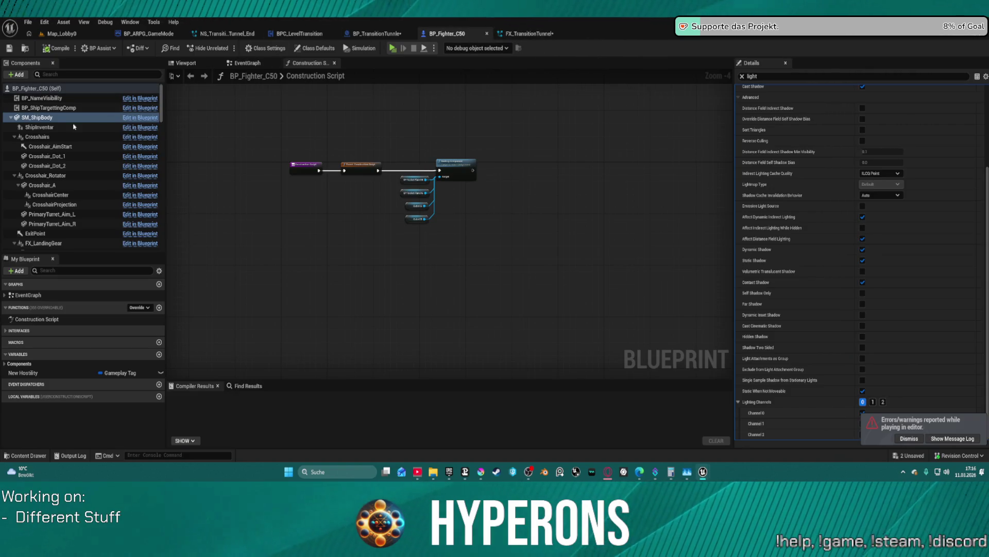
click(50, 120)
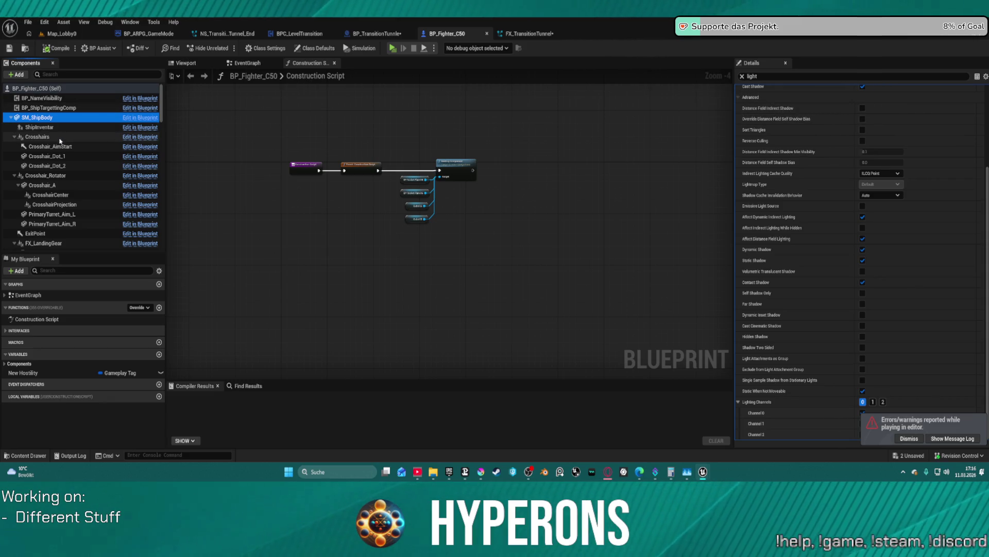
click(357, 38)
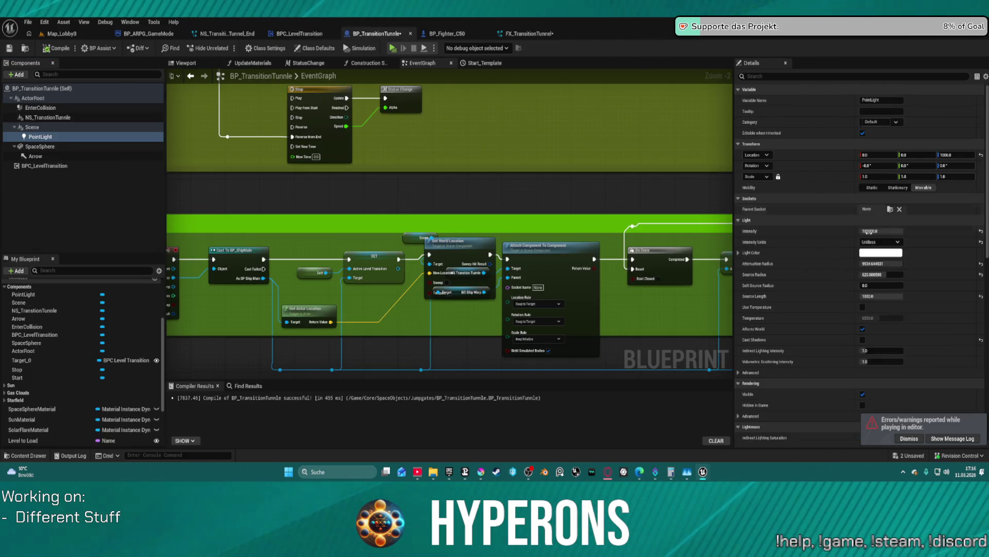
Set the PointLight's Attenuation Radius to 10000 and Source Radius to 492.8.
click(876, 263)
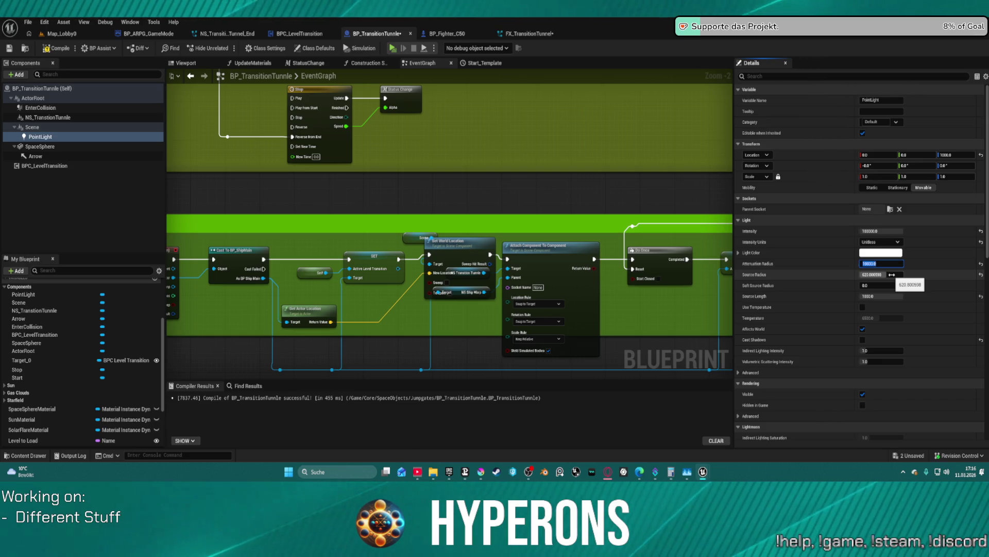
click(955, 263)
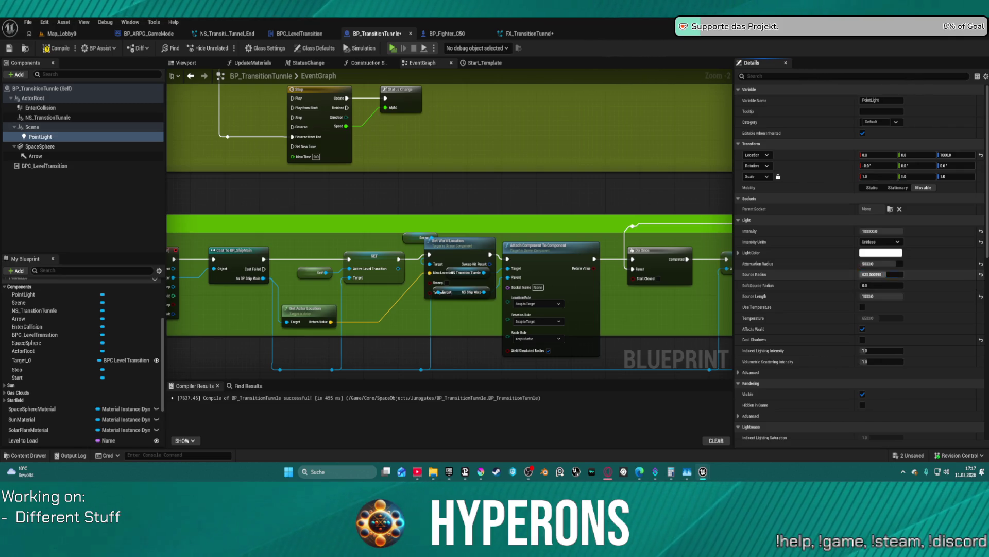
text(492.8)
key(Return)
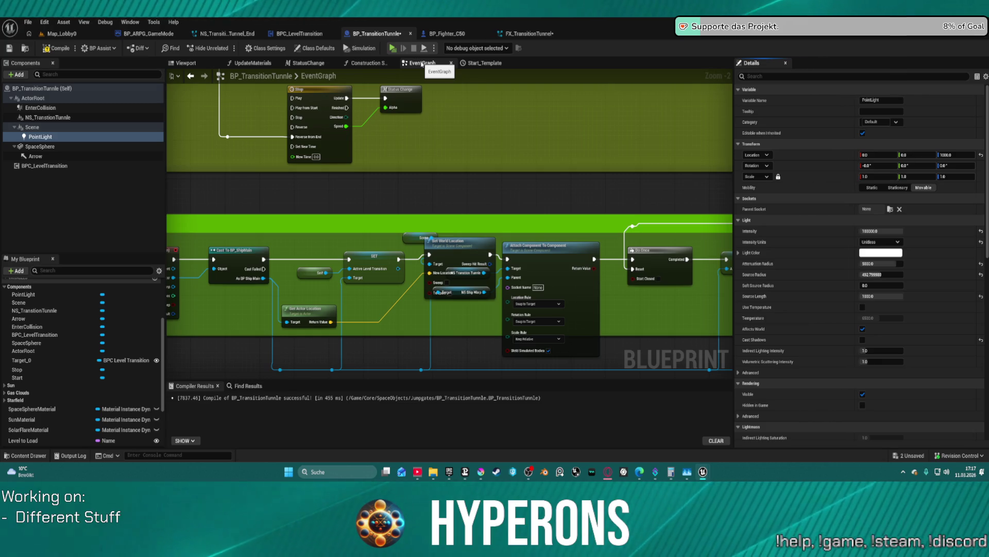
In the Blueprint viewport, pitch the PointLight and raise it to about Z 2053.
click(187, 62)
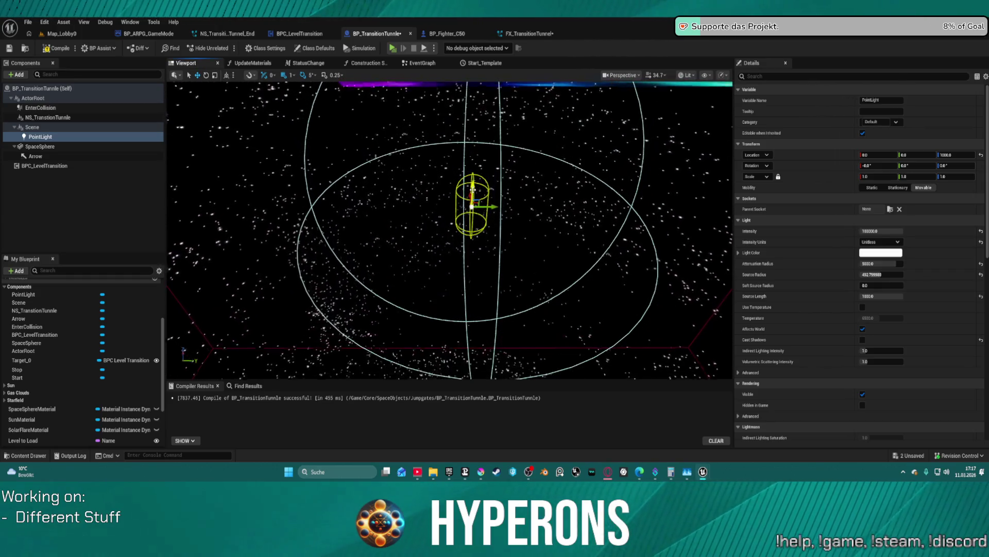
mouse_move(556, 191)
mouse_down()
mouse_move(515, 170)
mouse_move(546, 186)
mouse_move(608, 181)
mouse_move(562, 201)
mouse_up()
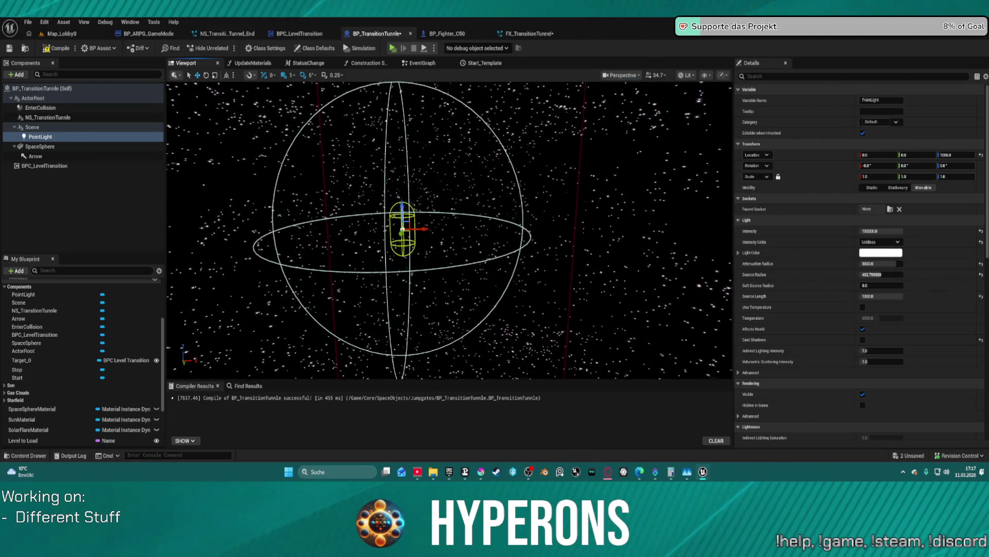
drag(445, 215, 437, 226)
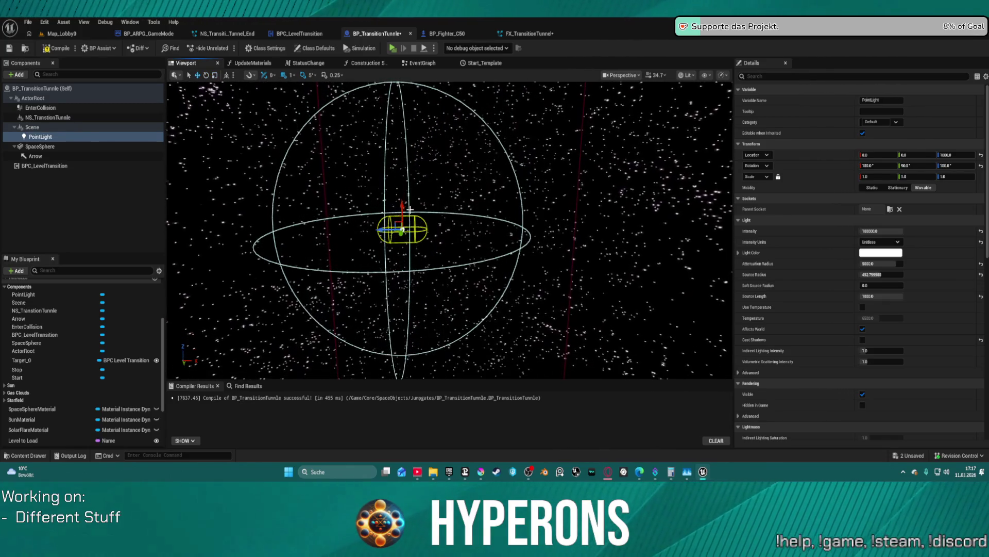
drag(402, 217, 401, 162)
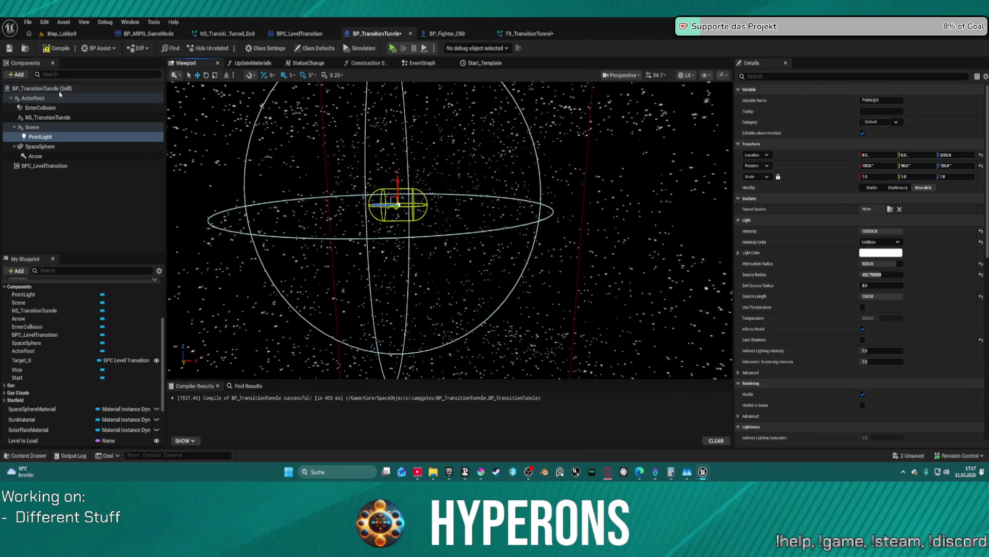
click(61, 33)
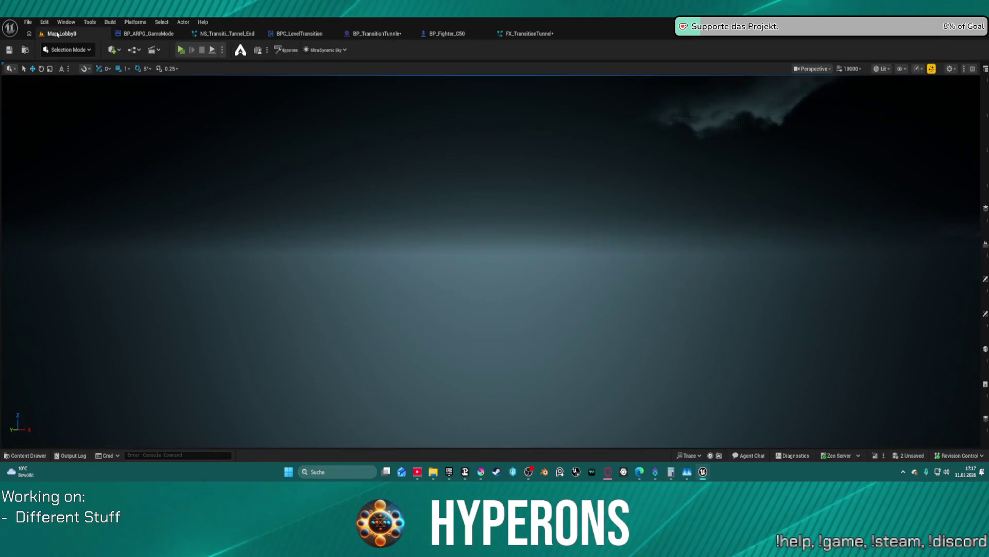
Browse the Content Browser to the Maps > StarSystems folder.
click(21, 457)
scroll(57, 348, up, 5)
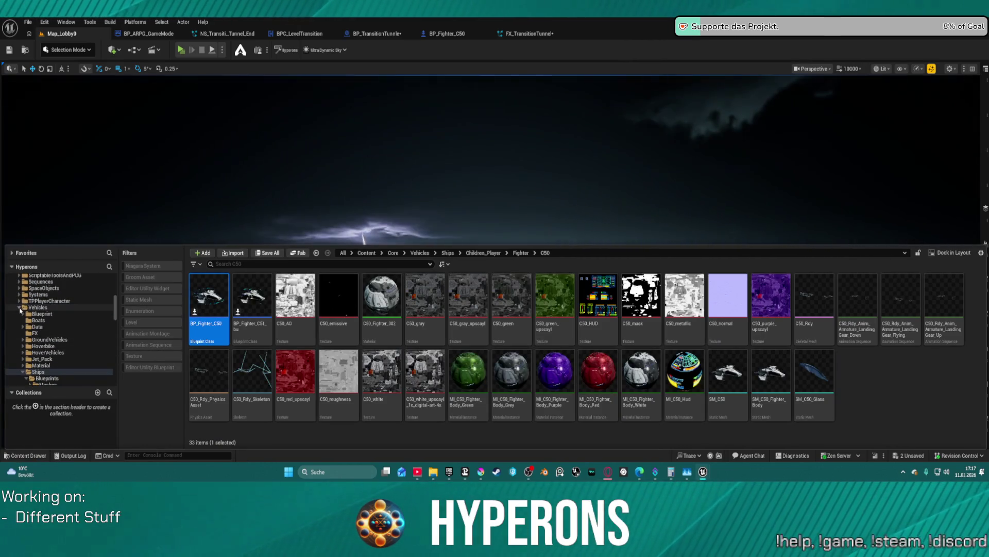
double_click(21, 307)
scroll(63, 340, down, 6)
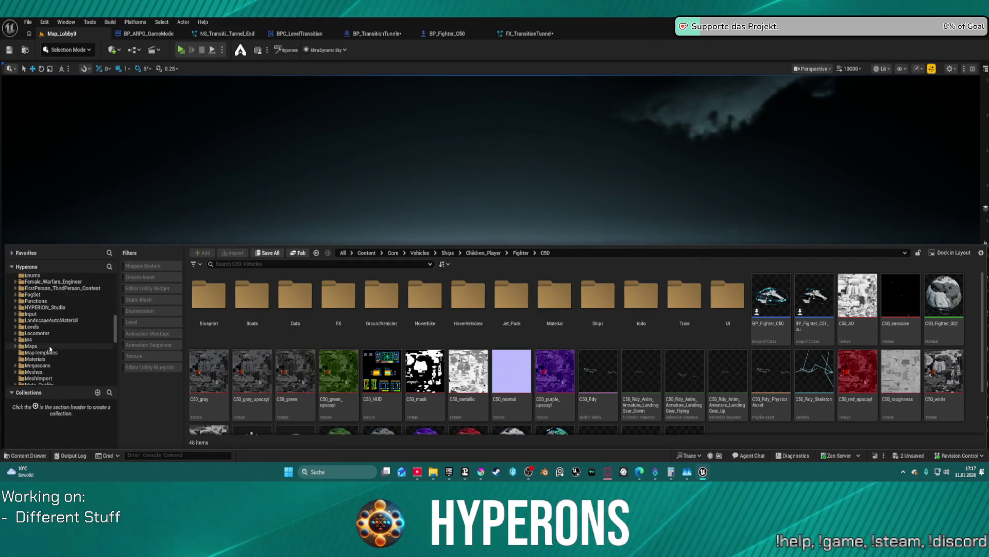
click(36, 345)
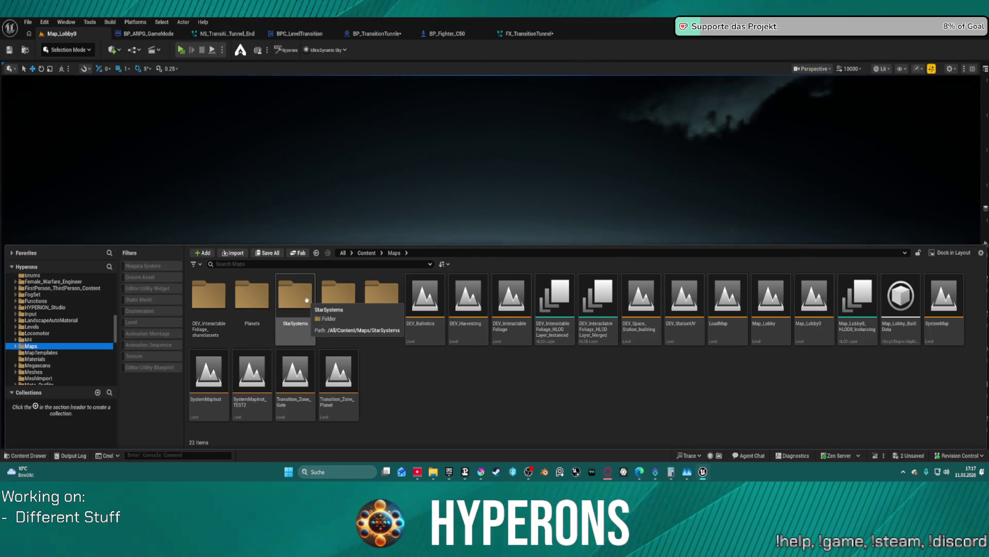
double_click(295, 297)
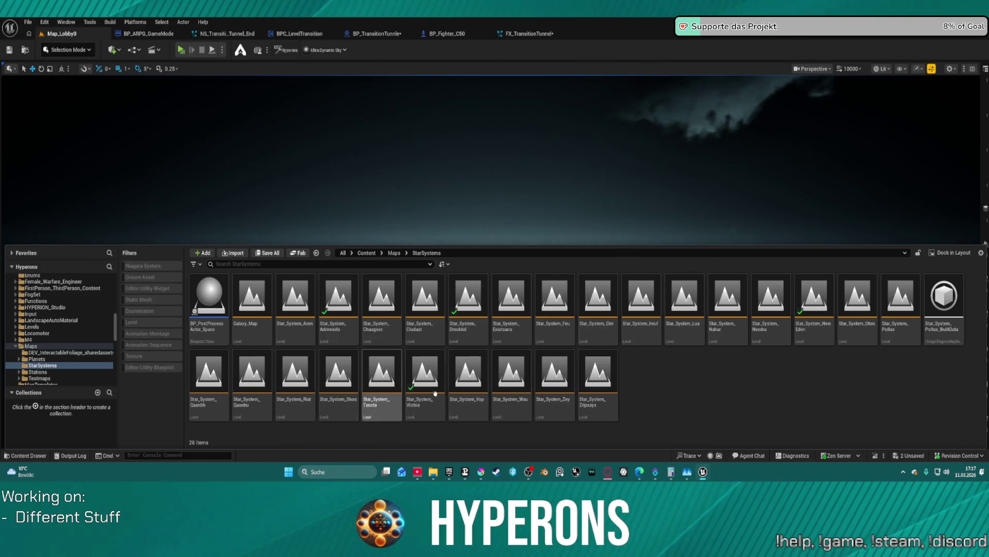
Open Star_System_Pollux, saving and checking out the modified FX_TransitionTunnel when prompted.
double_click(892, 302)
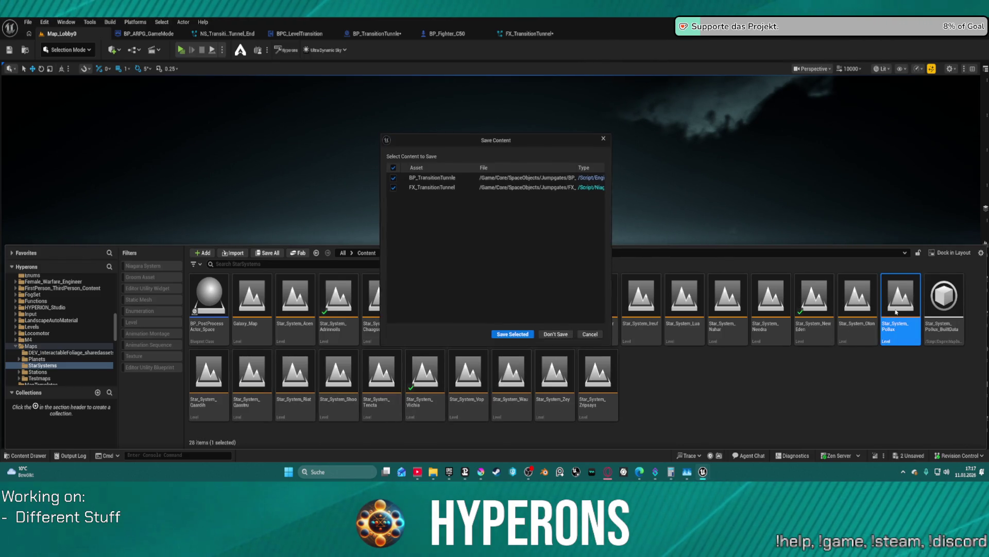
click(500, 336)
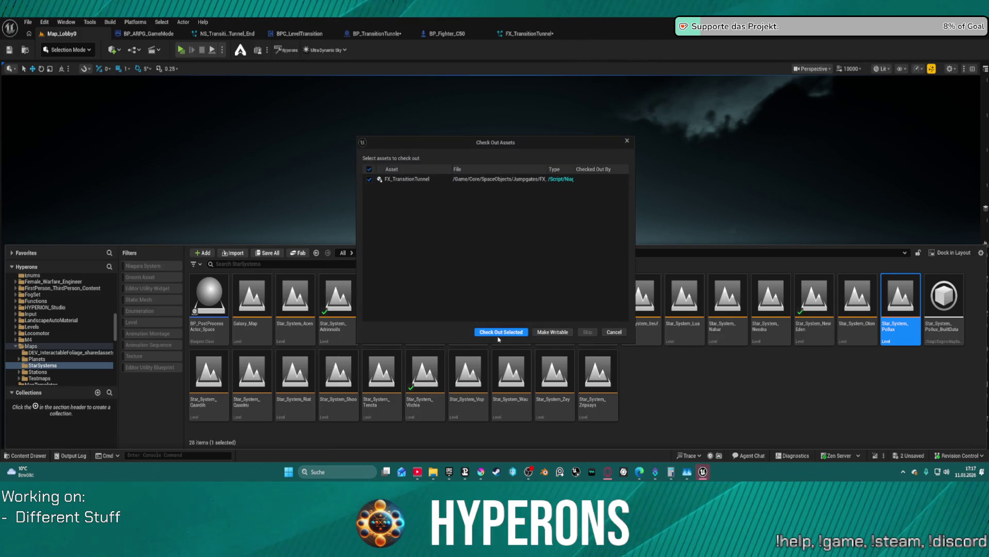
click(513, 336)
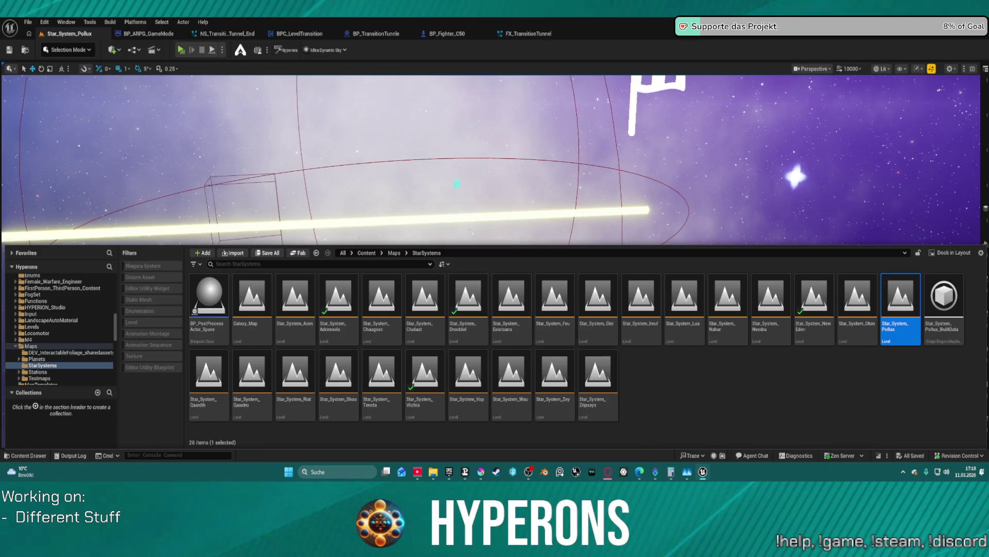
Select the sun BP_Star actor and review its properties in the Details panel.
drag(458, 179, 458, 149)
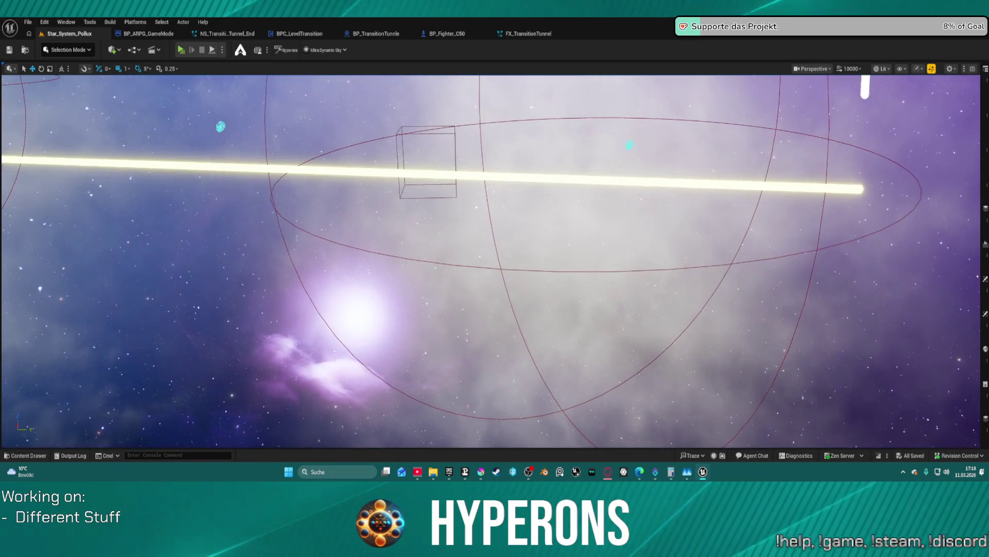
drag(370, 115, 396, 171)
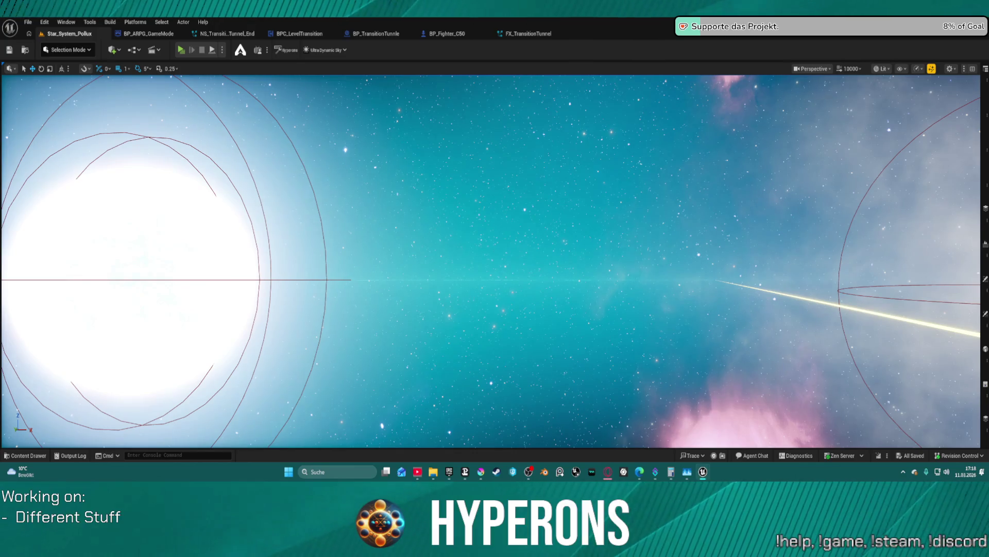
click(131, 281)
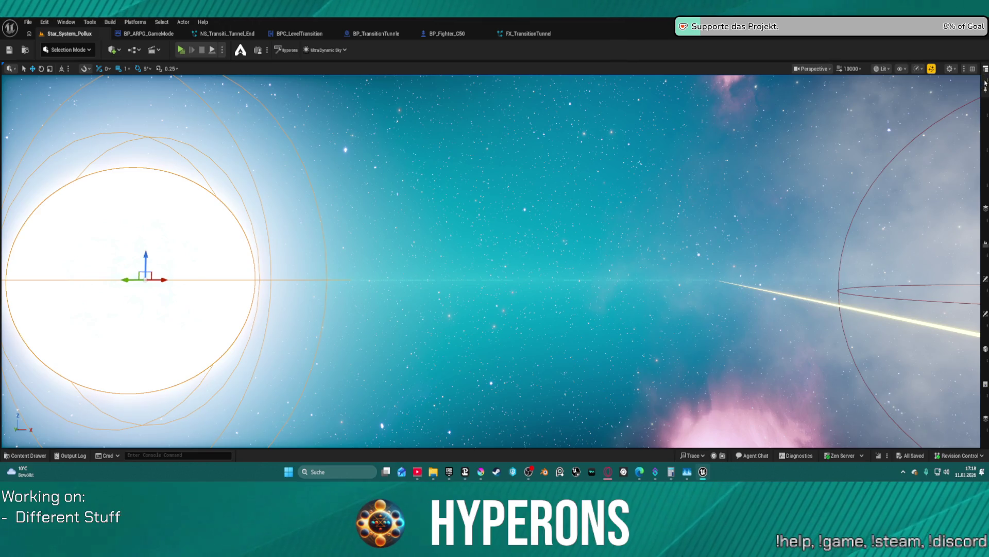
key(F11)
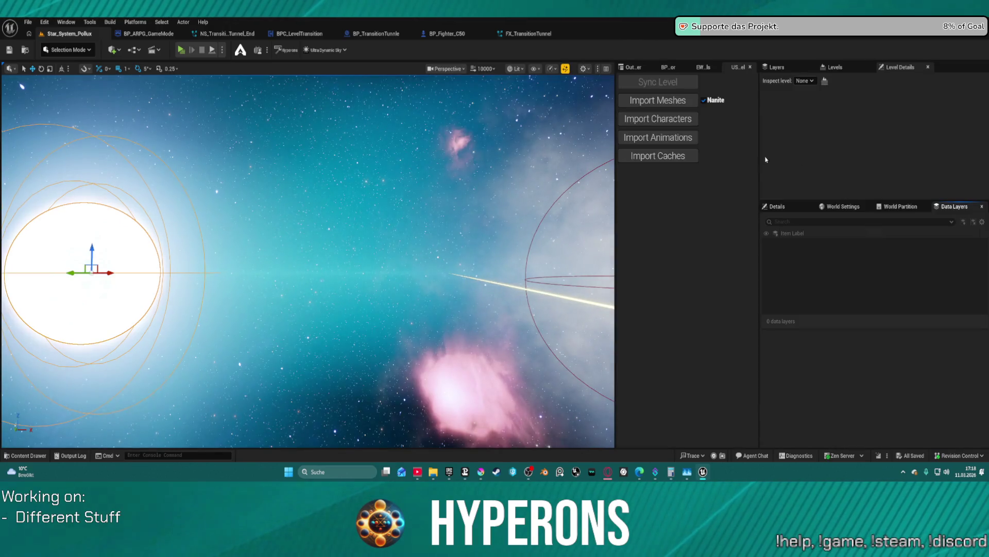
click(777, 207)
scroll(876, 335, down, 5)
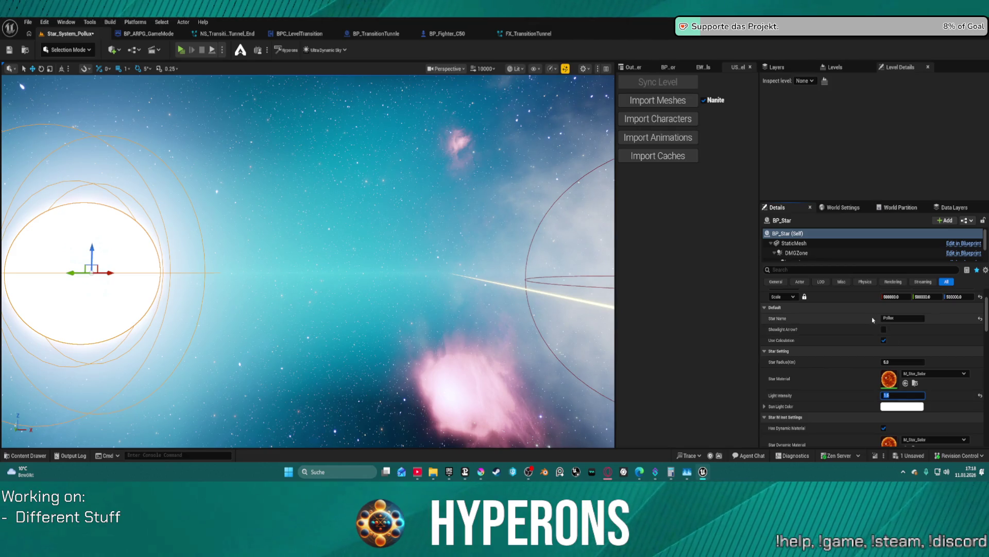
scroll(876, 330, down, 6)
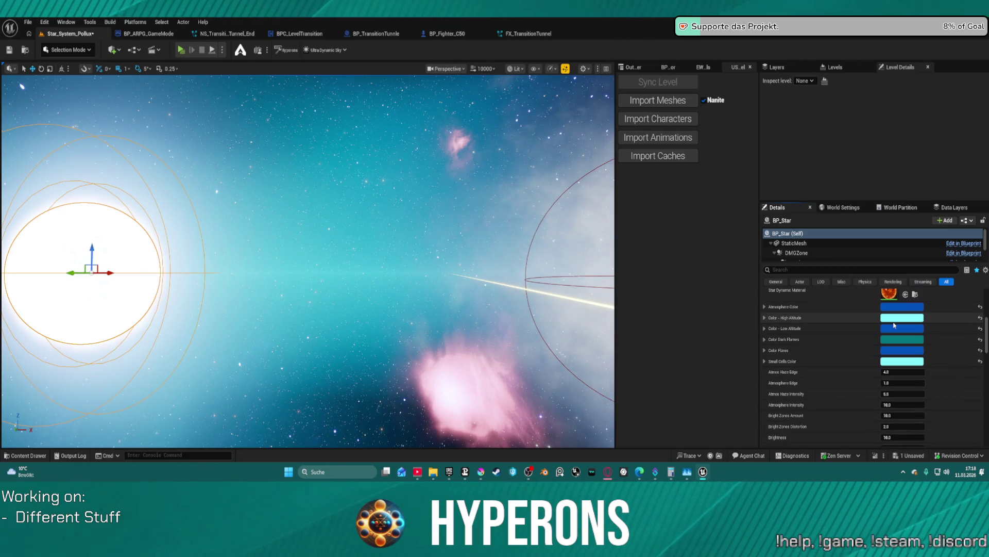
scroll(824, 338, down, 10)
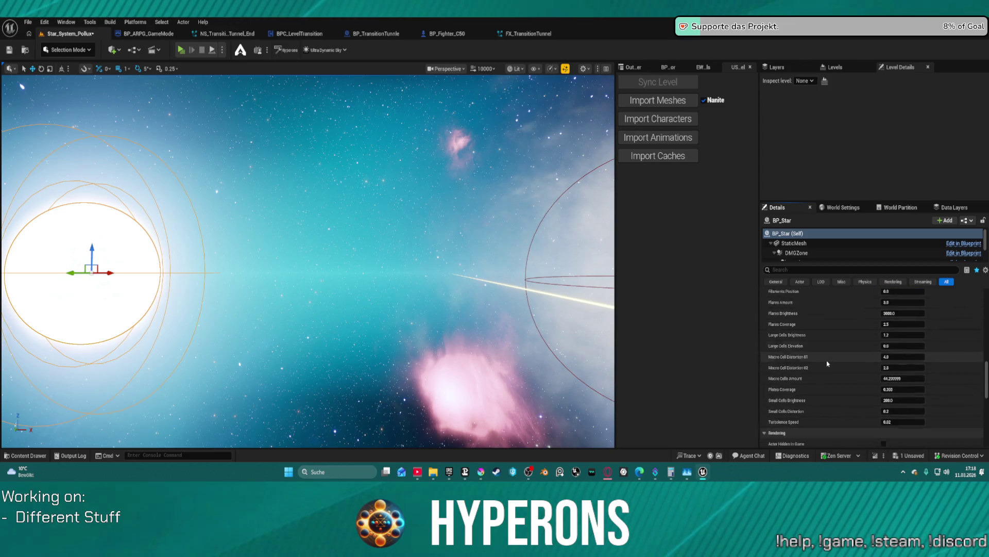
scroll(831, 371, up, 5)
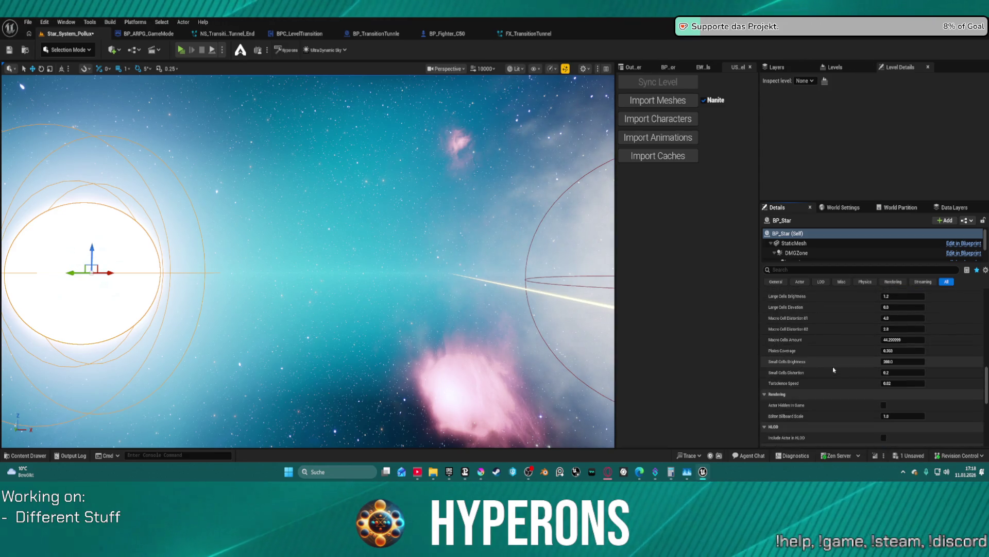
scroll(845, 365, up, 10)
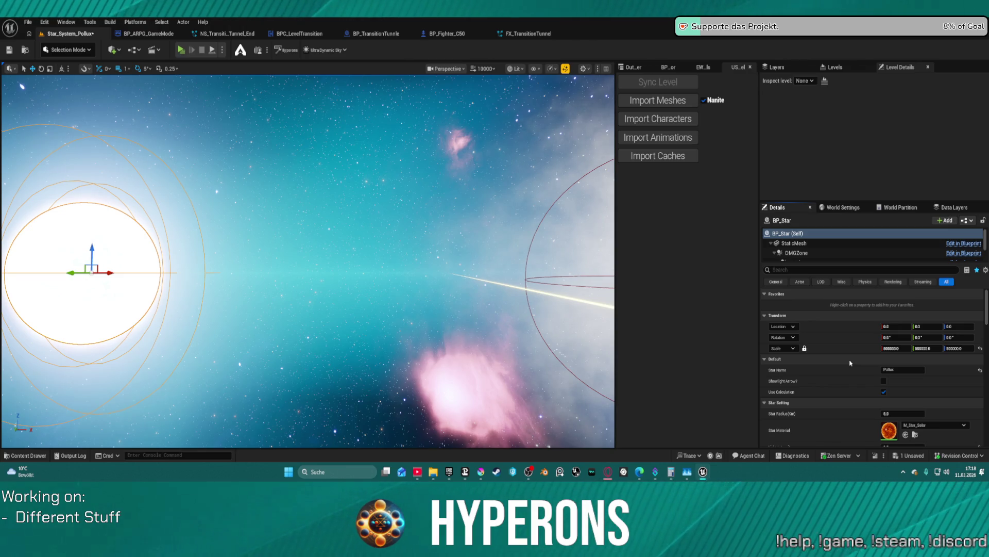
scroll(850, 363, down, 15)
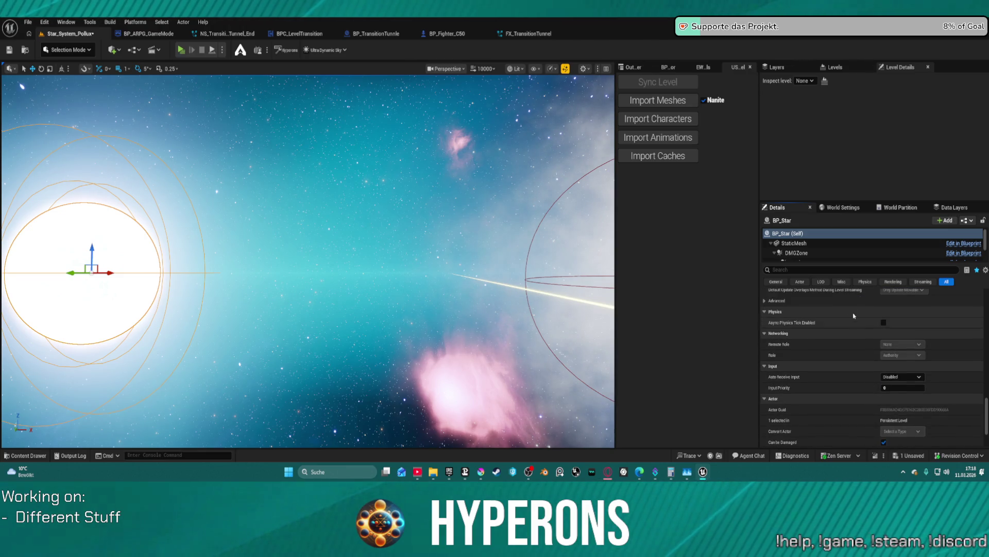
scroll(815, 248, down, 5)
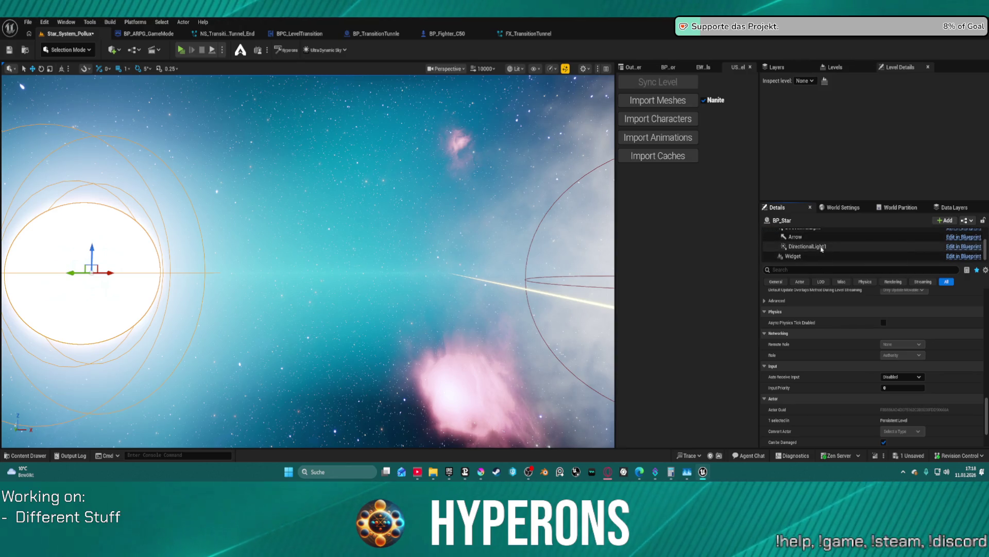
Enable Affects World on the star's DirectionalLight1 and save the Star_System_Pollux level.
click(822, 246)
scroll(823, 242, up, 2)
ctrl+click(819, 252)
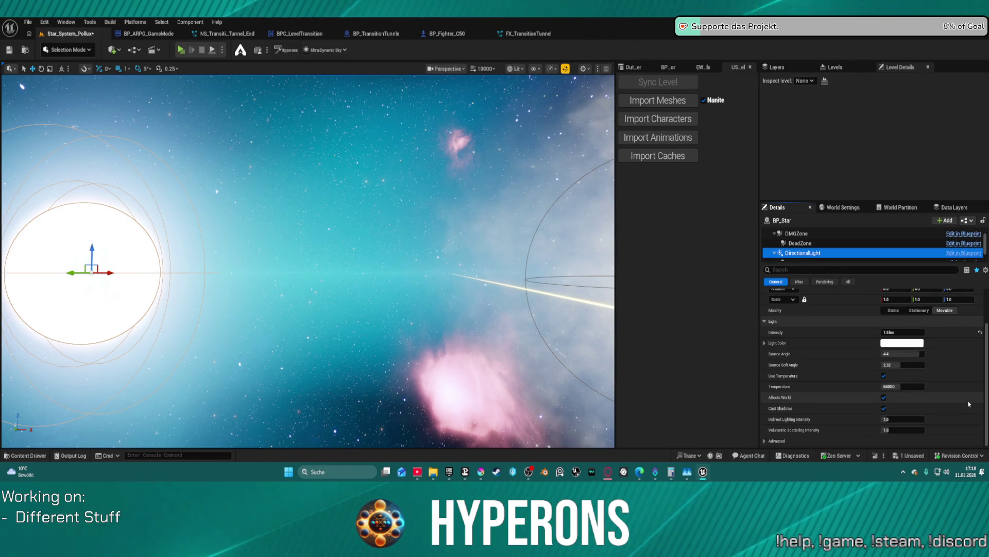
scroll(968, 404, up, 3)
scroll(852, 253, down, 1)
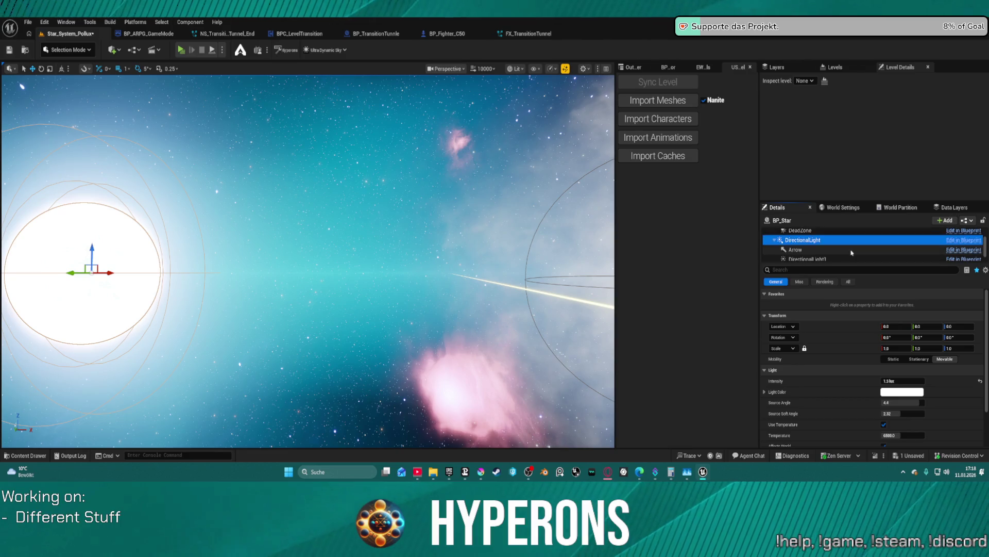
click(833, 259)
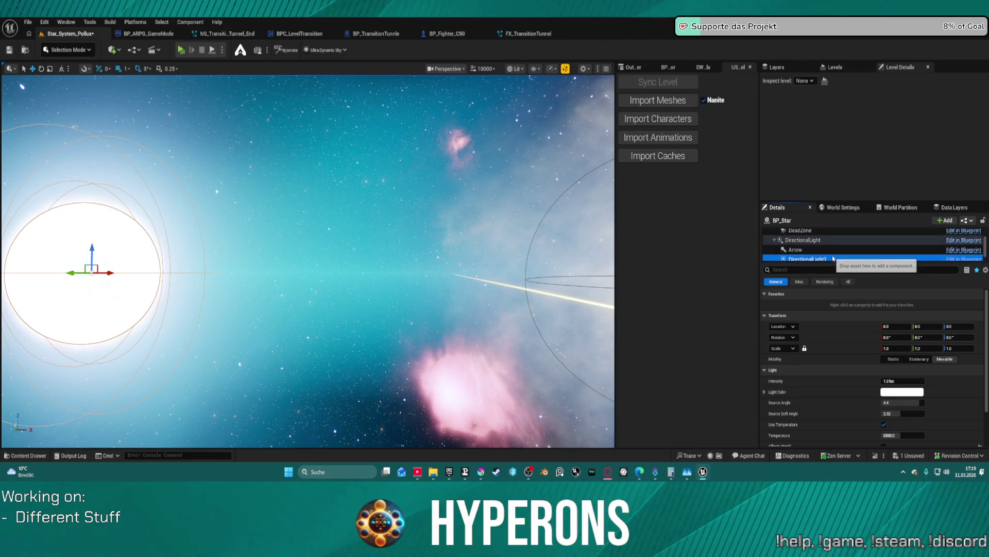
scroll(969, 392, down, 2)
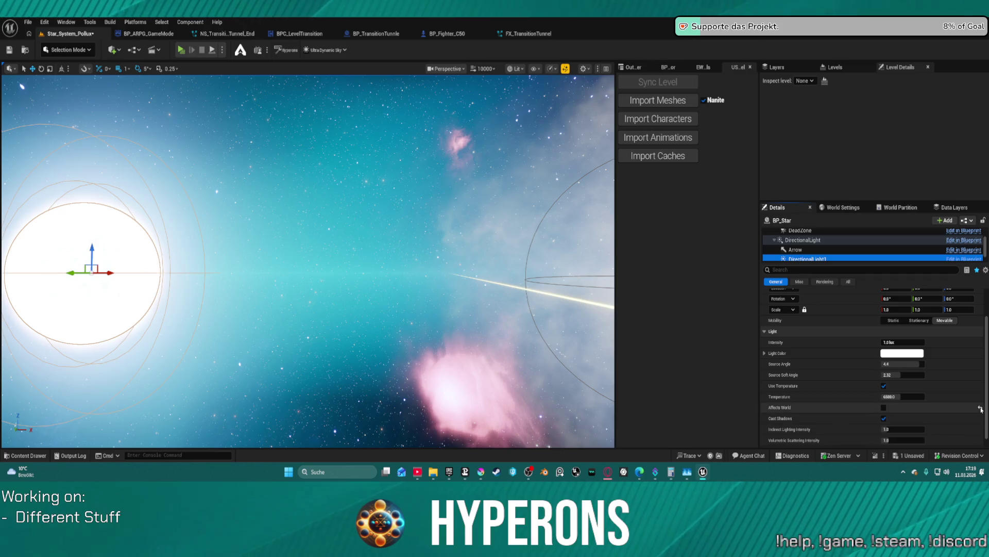
click(981, 409)
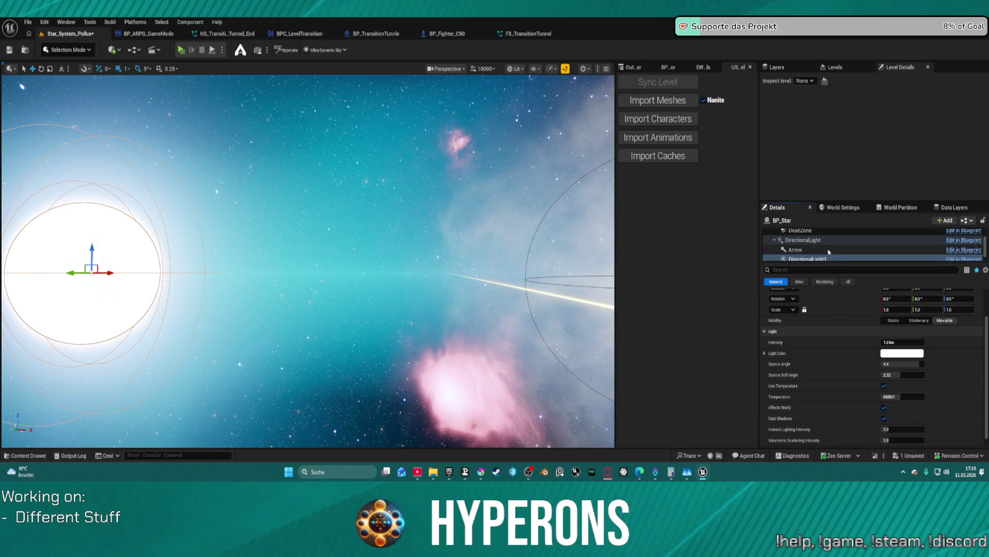
click(806, 243)
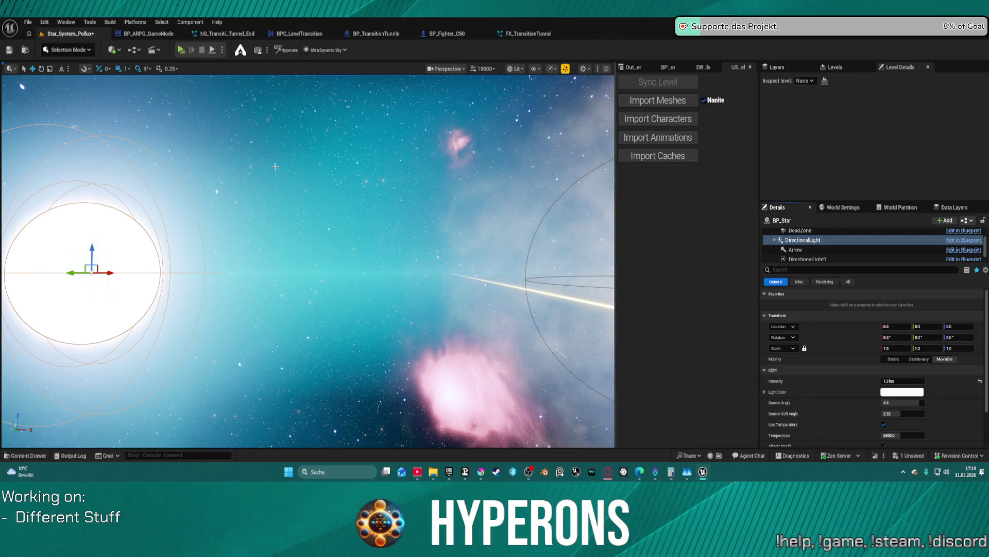
click(8, 50)
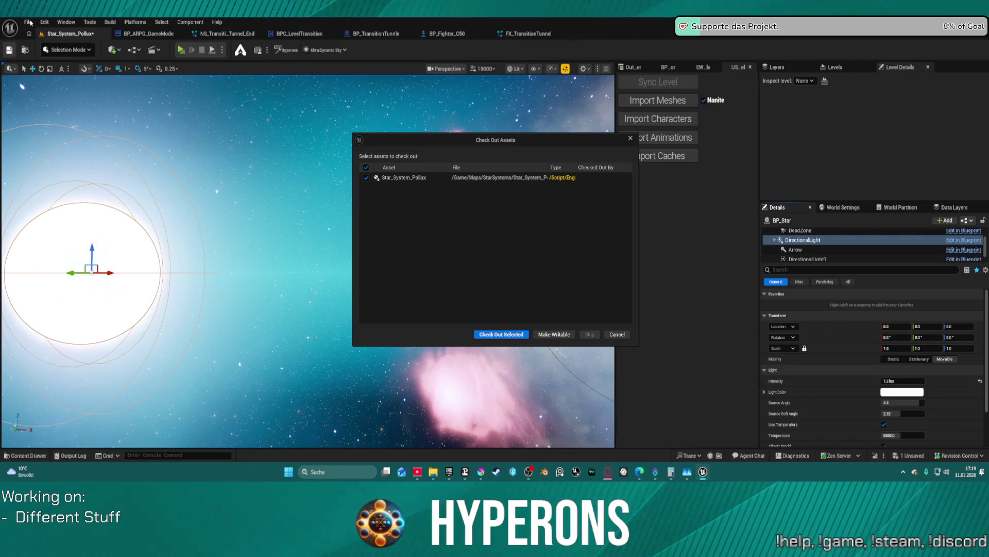
Check out and save Star_System_Pollux, then reopen Map_Lobby0 from File > Recent Levels.
click(500, 334)
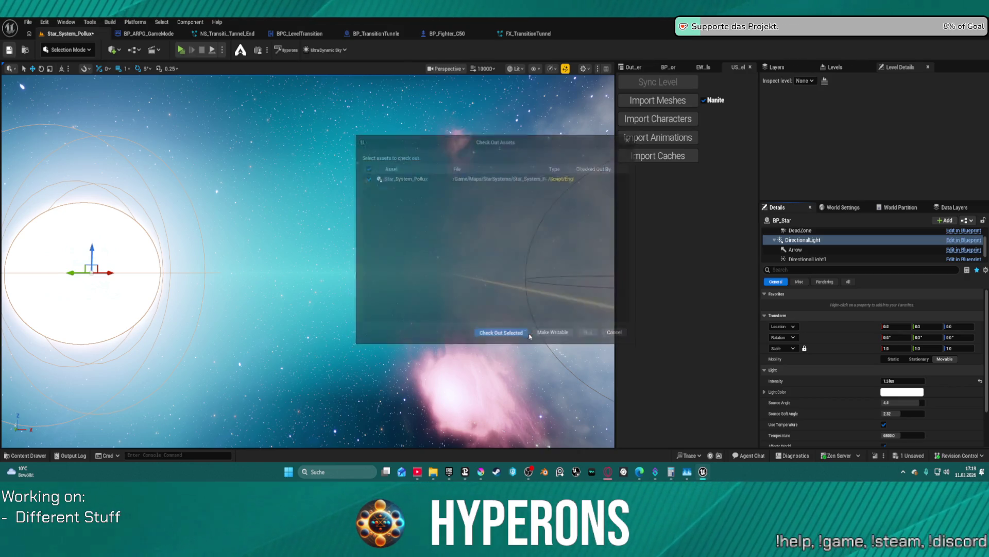
click(28, 23)
mouse_move(106, 81)
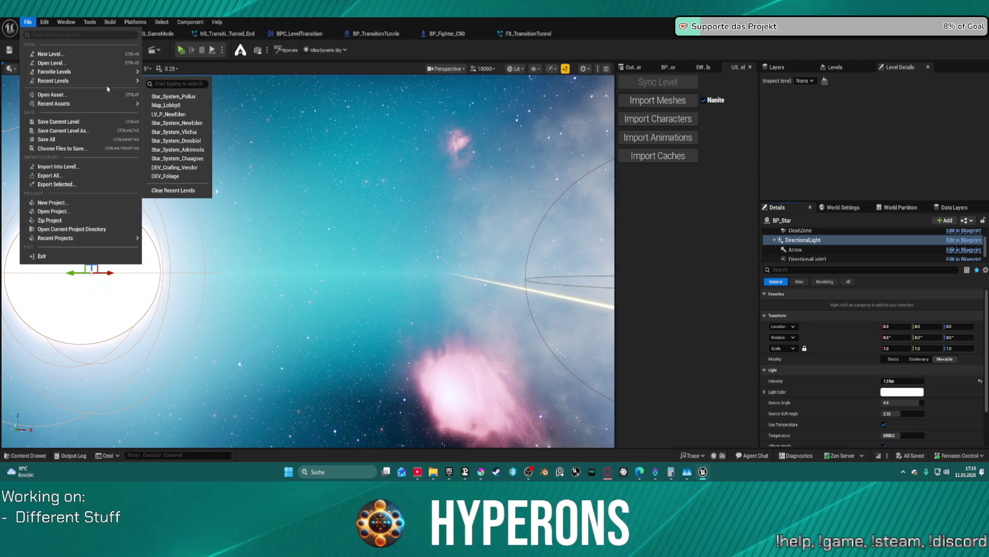
click(187, 106)
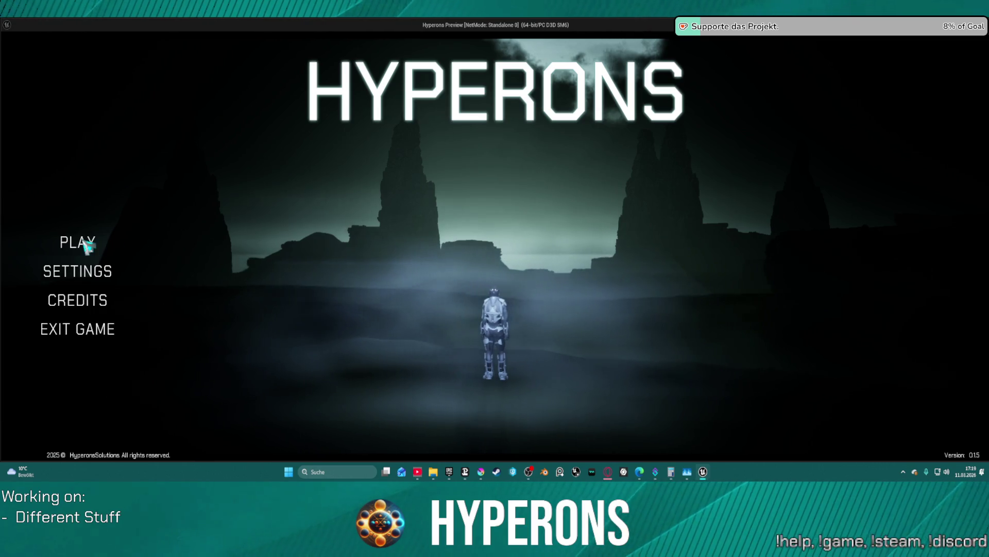
Play-test from System New Eden with the existing character through the warp tunnel, then stop.
click(80, 243)
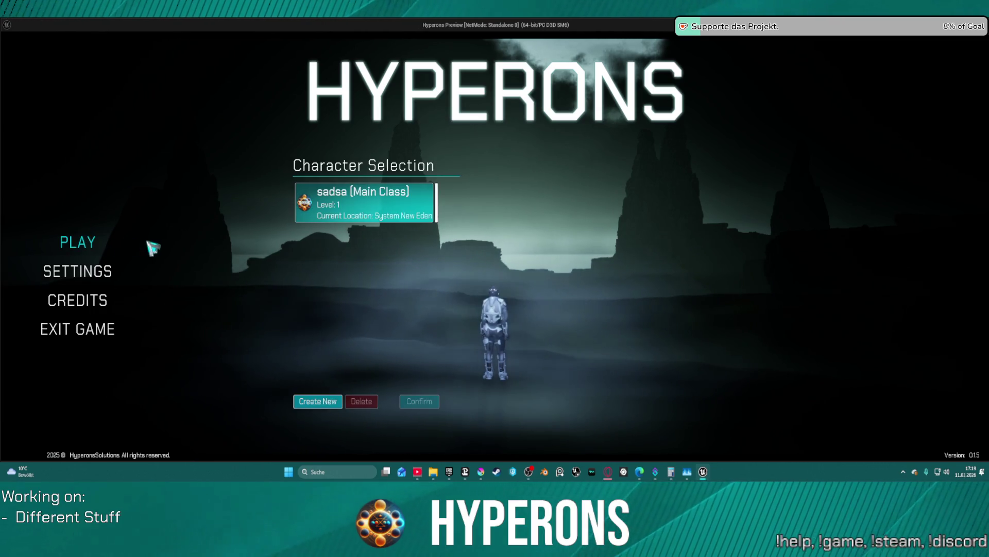
click(384, 219)
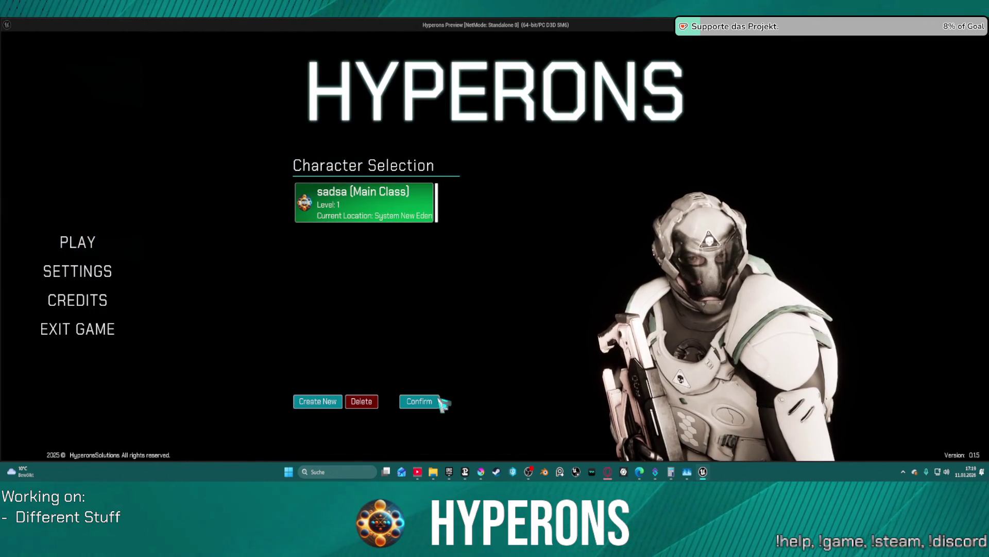
click(419, 401)
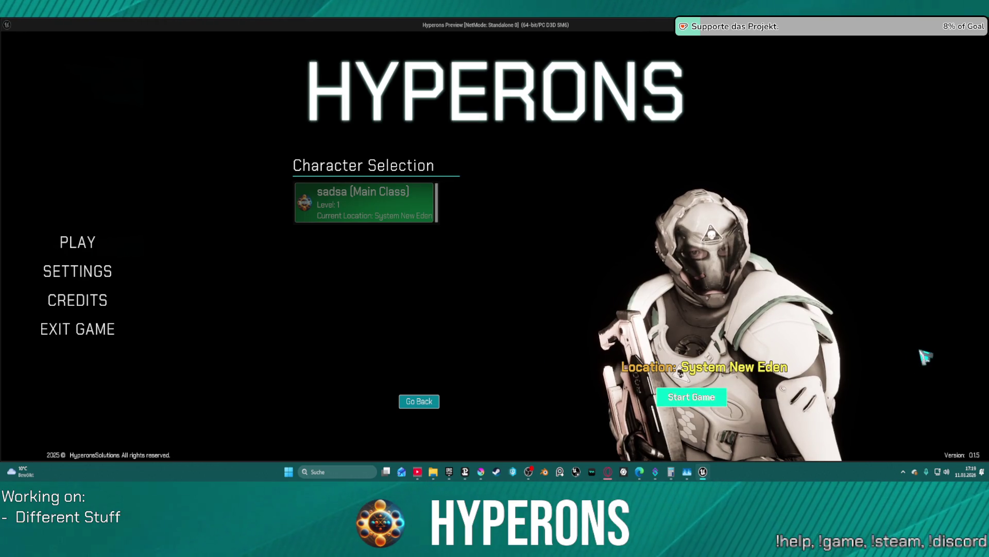
click(691, 396)
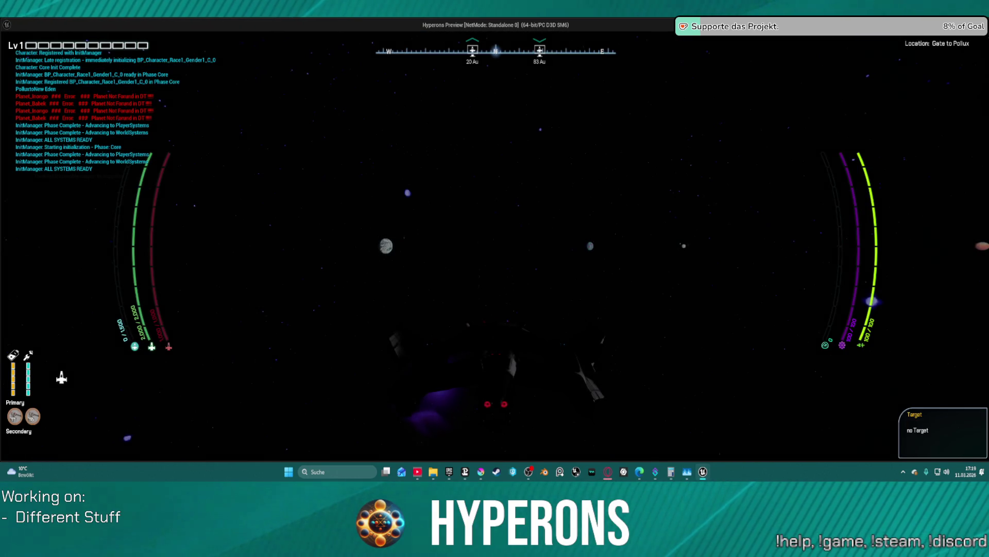
key(w)
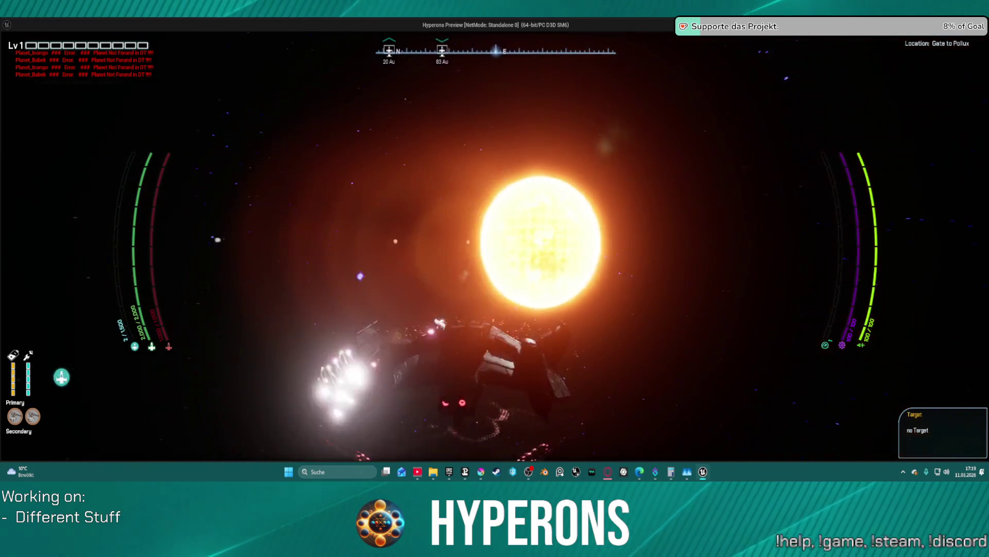
key(d)
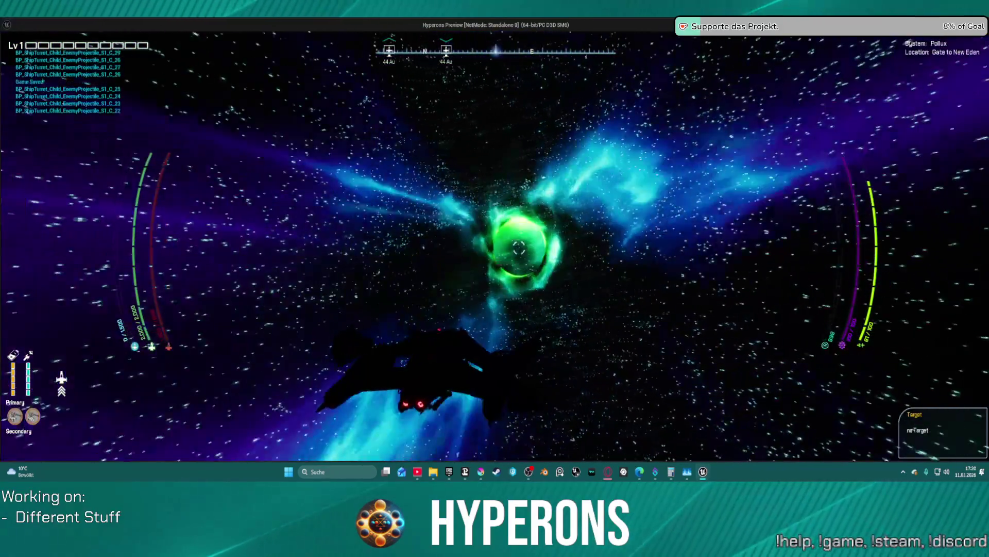
key(Escape)
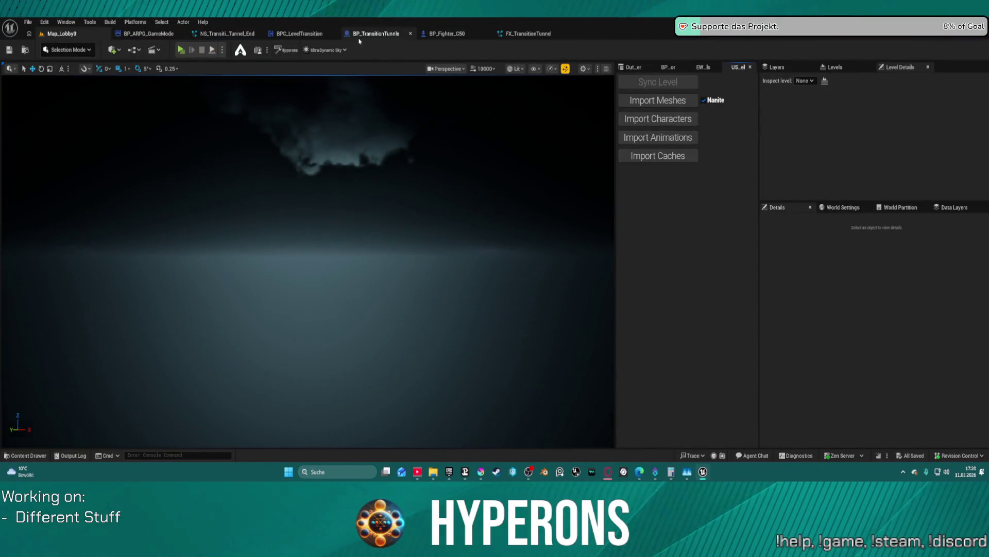
In BP_TransitionTunnle, reset the PointLight's Source Radius to default and set Location Z to 0.
click(359, 37)
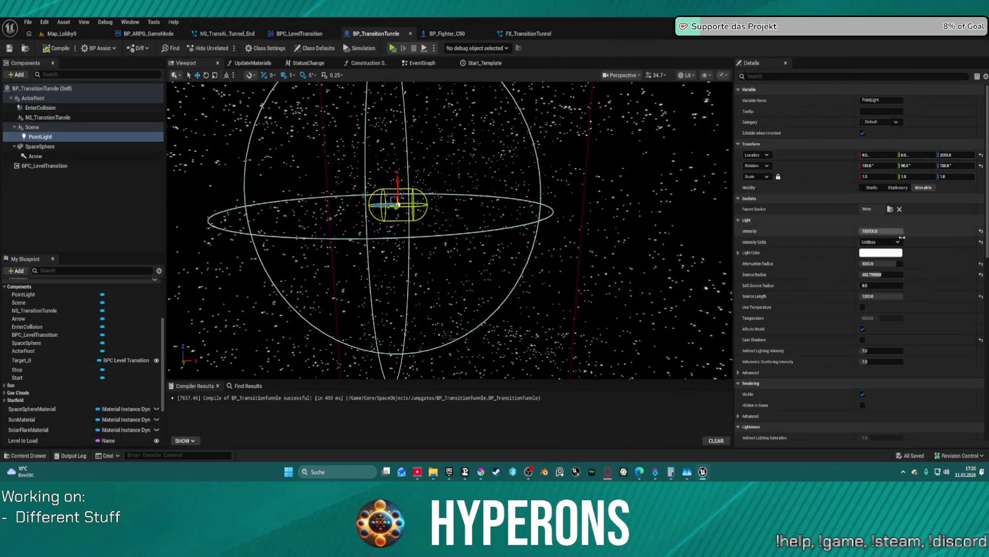
click(981, 275)
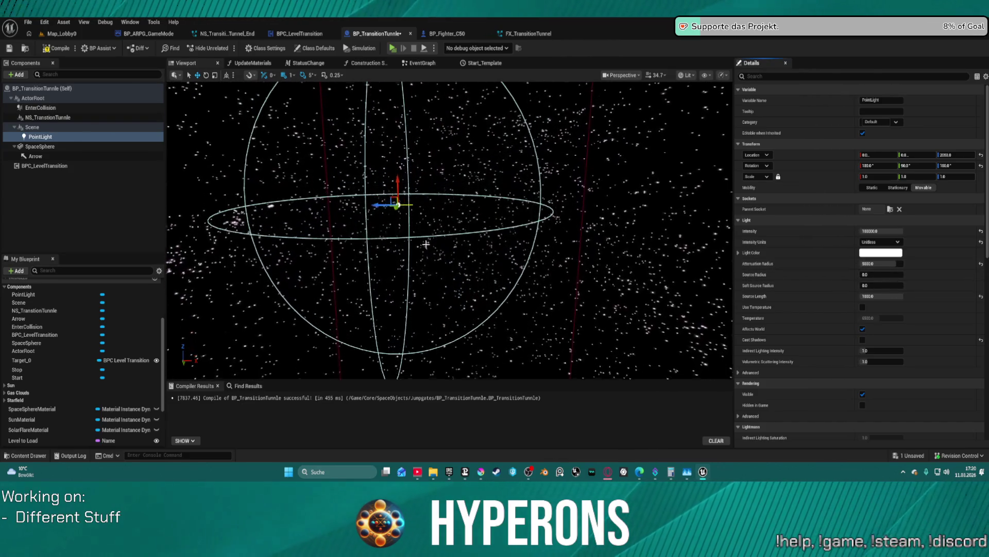
click(957, 155)
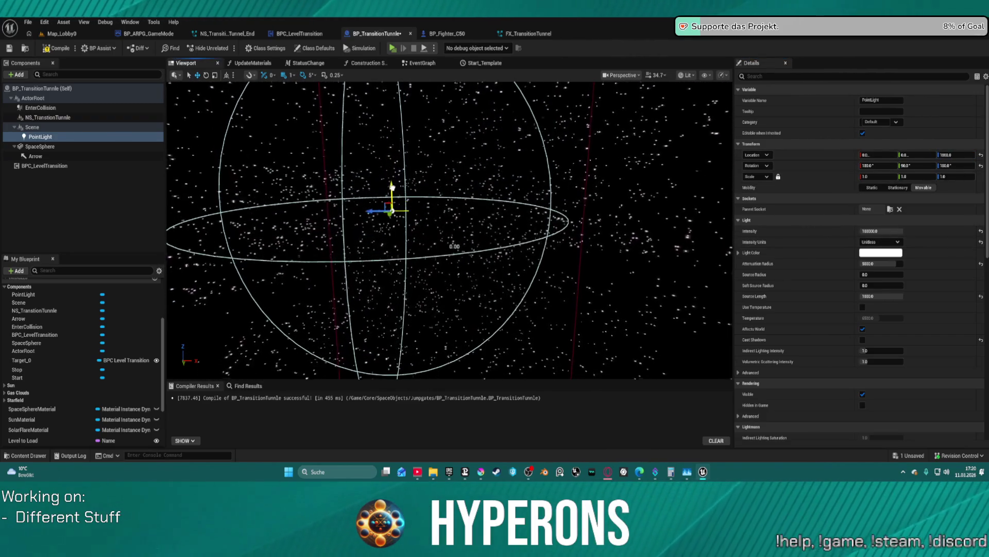
click(957, 154)
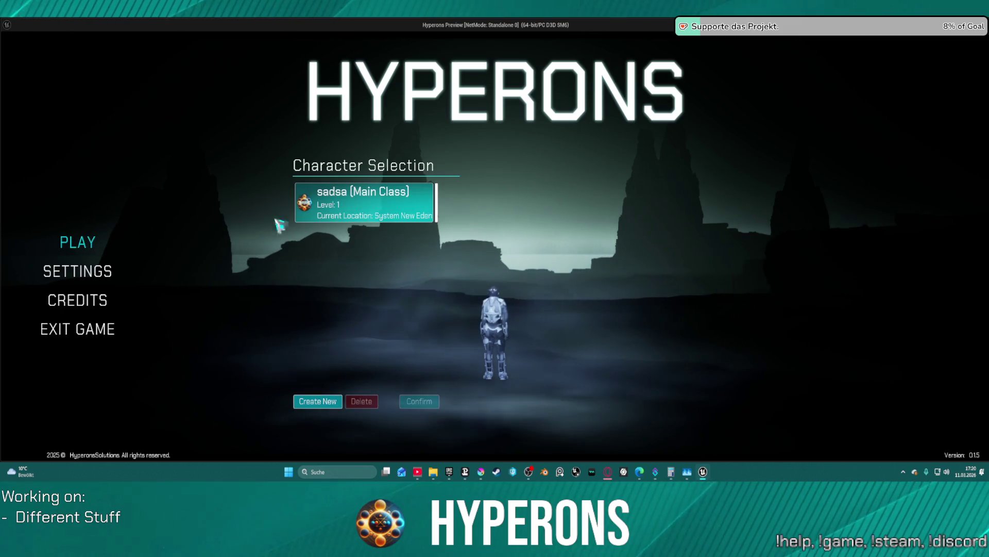
Pick the saved character, start the game, fly through the New Eden tunnel, then stop the test.
click(419, 401)
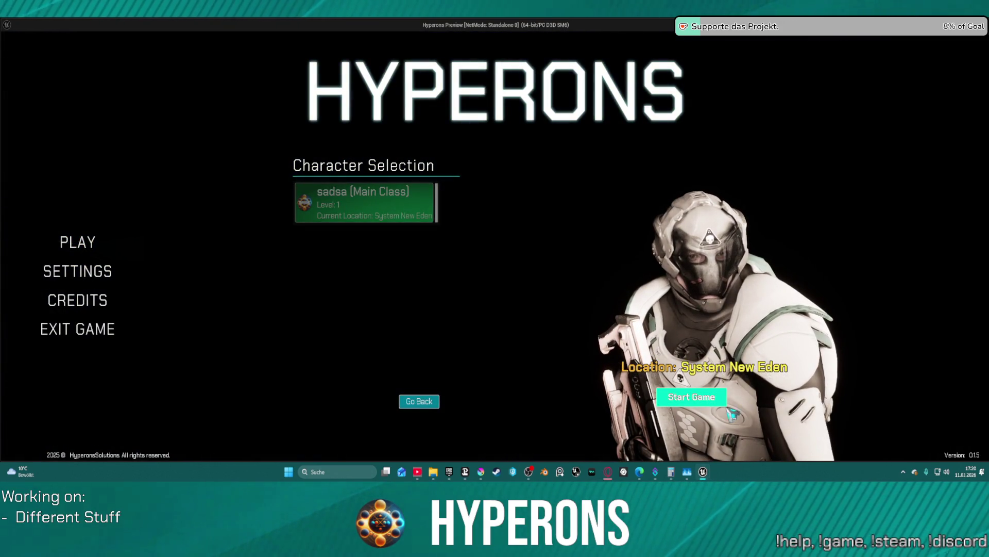
click(691, 396)
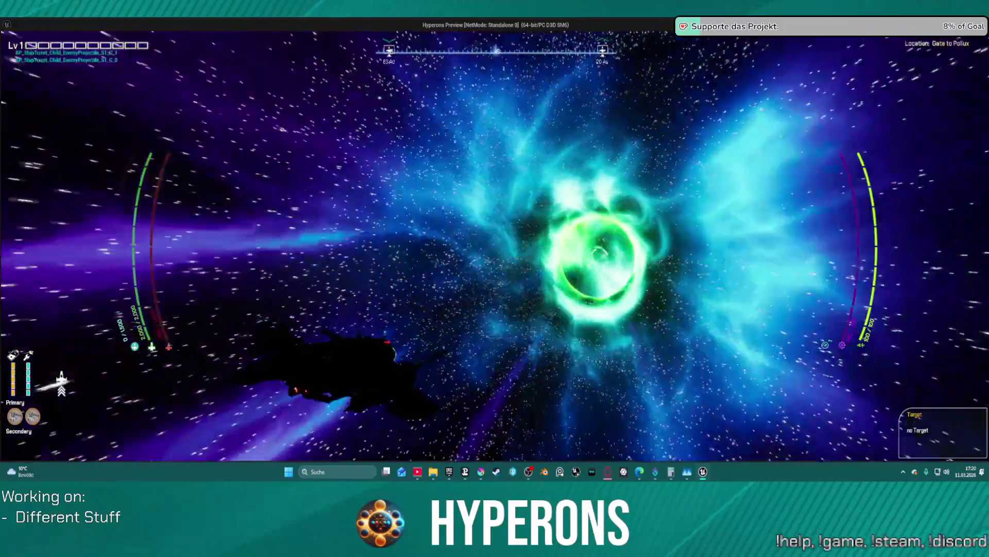
key(Escape)
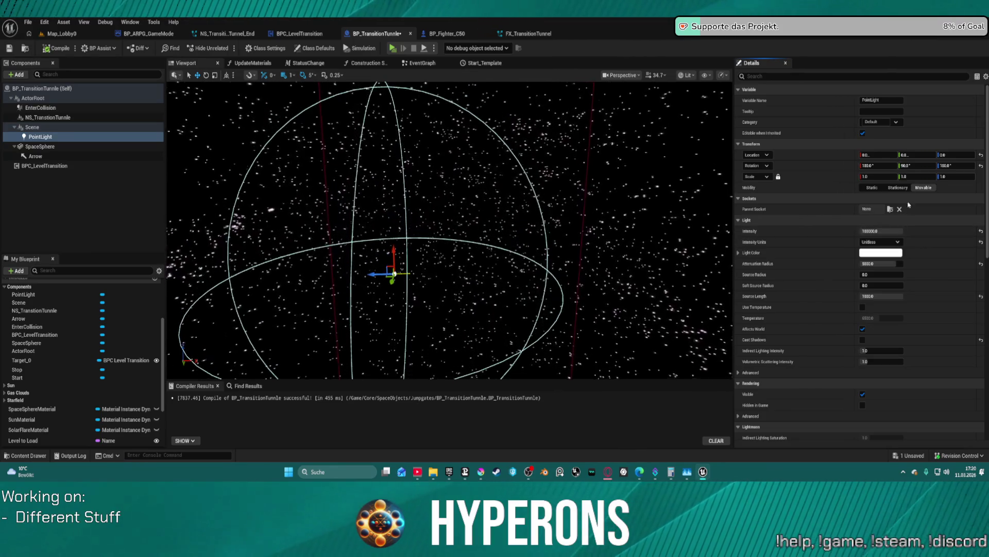
Compare the Scene and PointLight transforms, then reset the point light's rotation to zero.
click(54, 127)
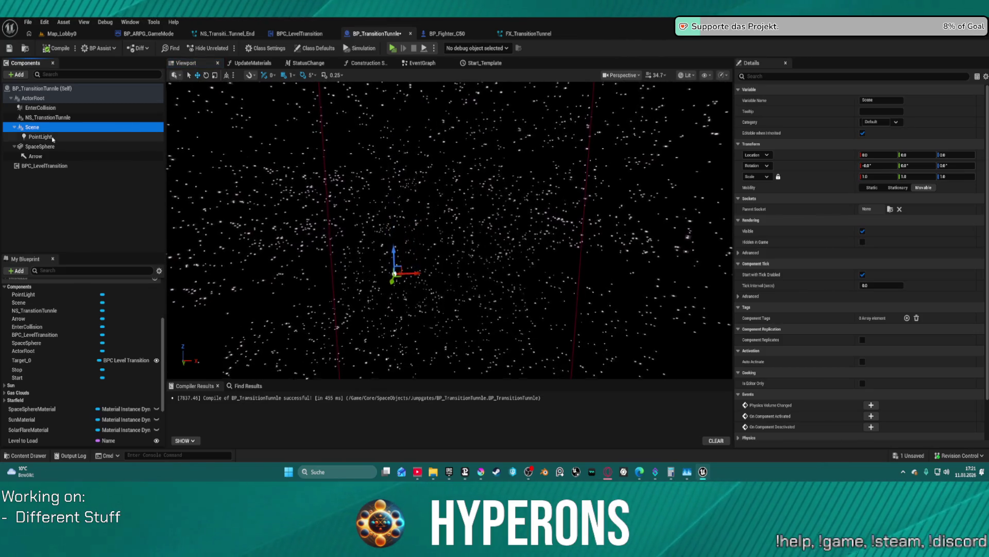
click(66, 137)
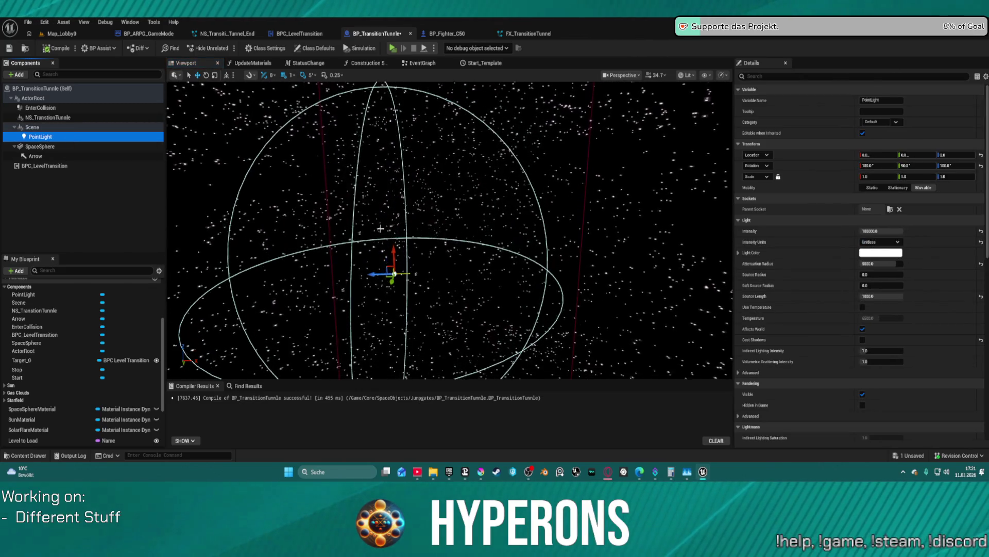
click(62, 127)
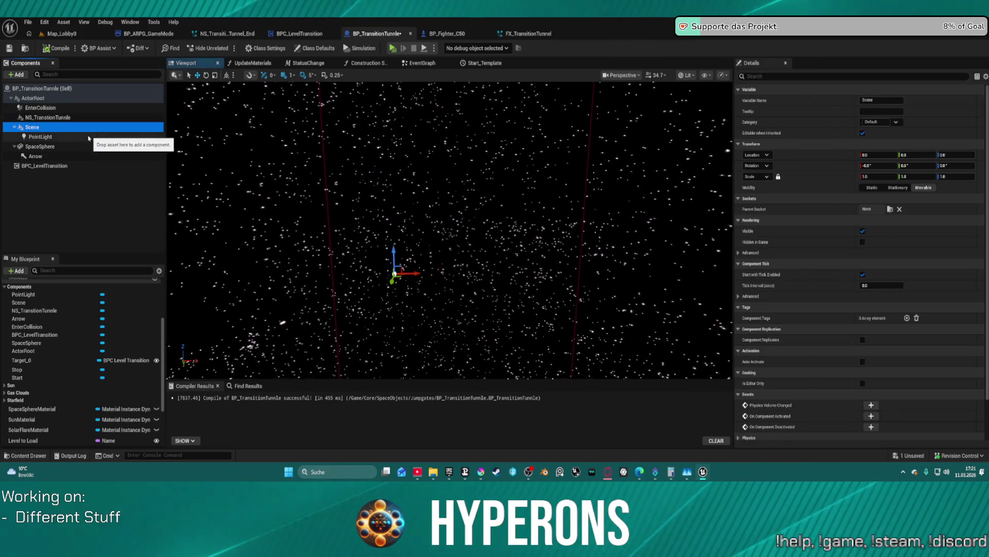
click(89, 137)
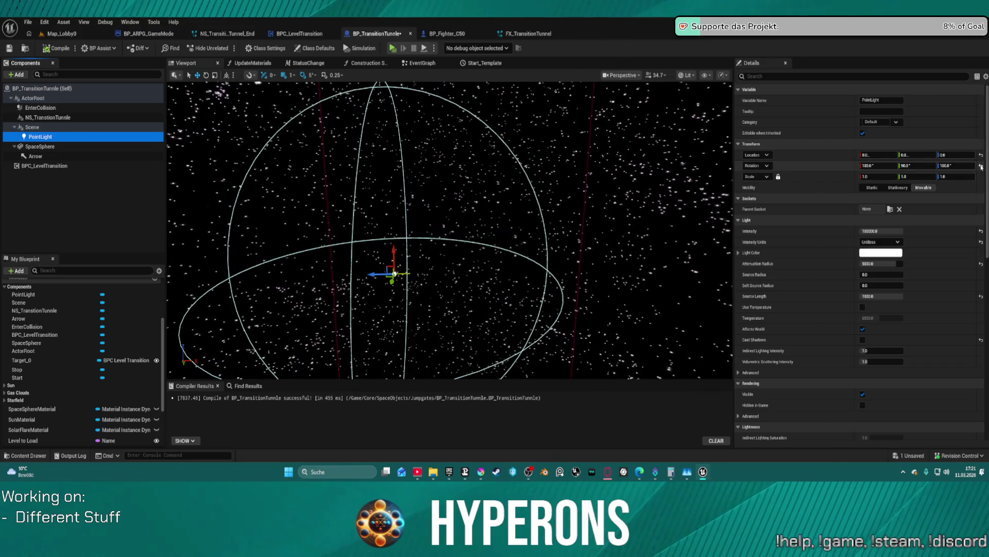
click(982, 166)
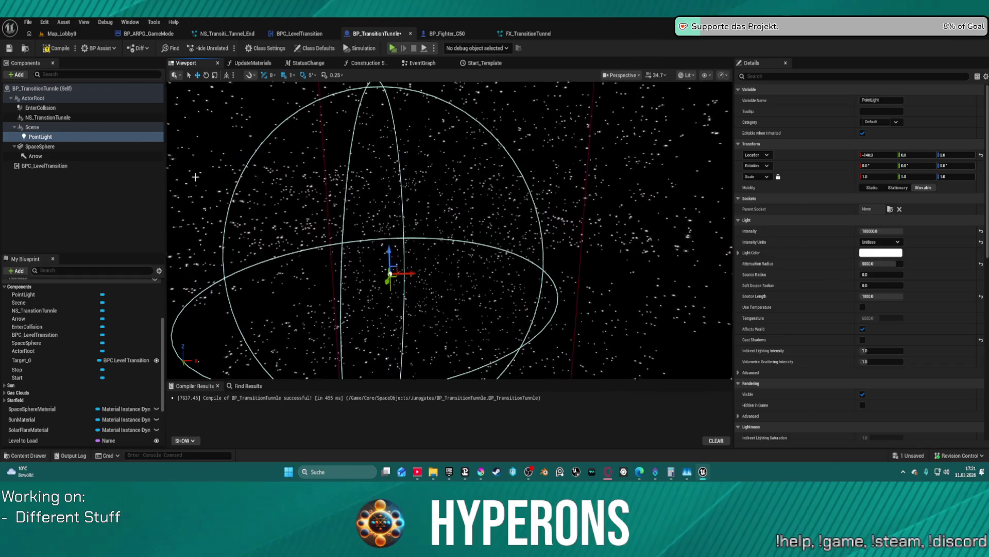
Reset the point light's X location to zero and raise it along Z to about 168.
click(22, 97)
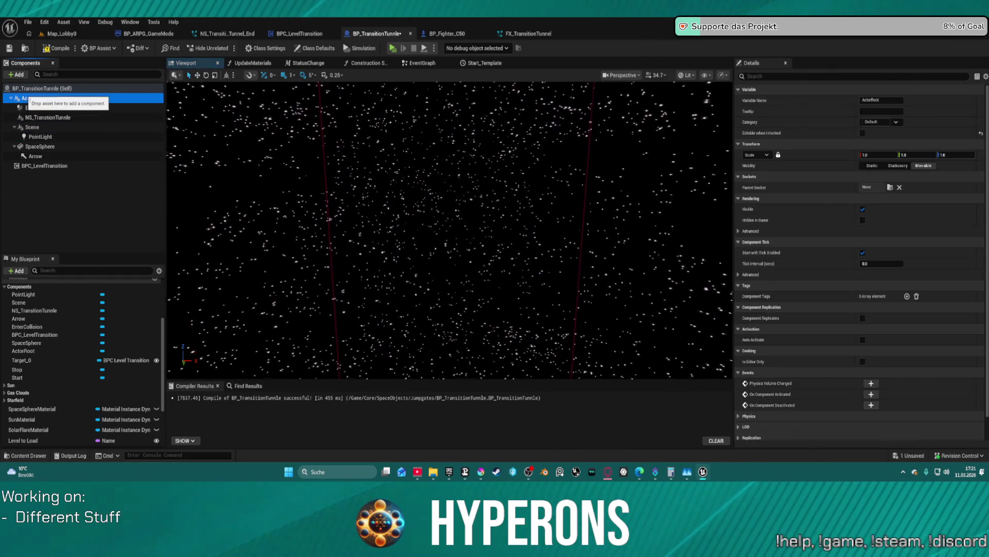
click(32, 127)
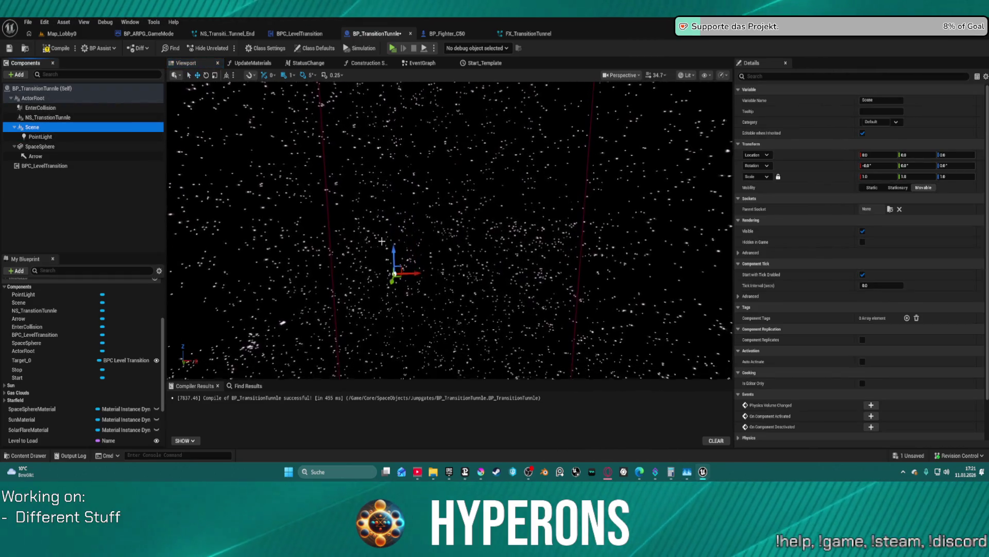
click(97, 136)
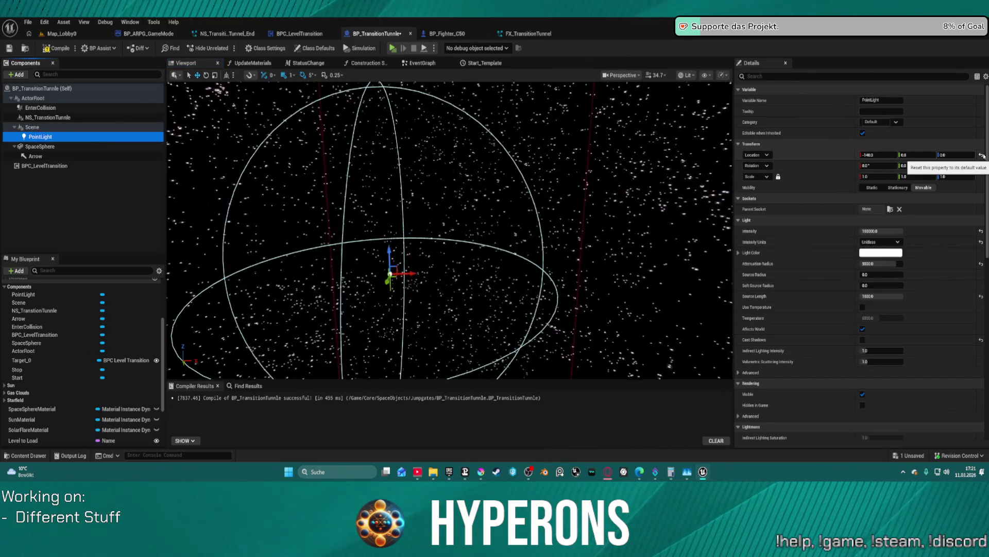
click(982, 155)
click(32, 127)
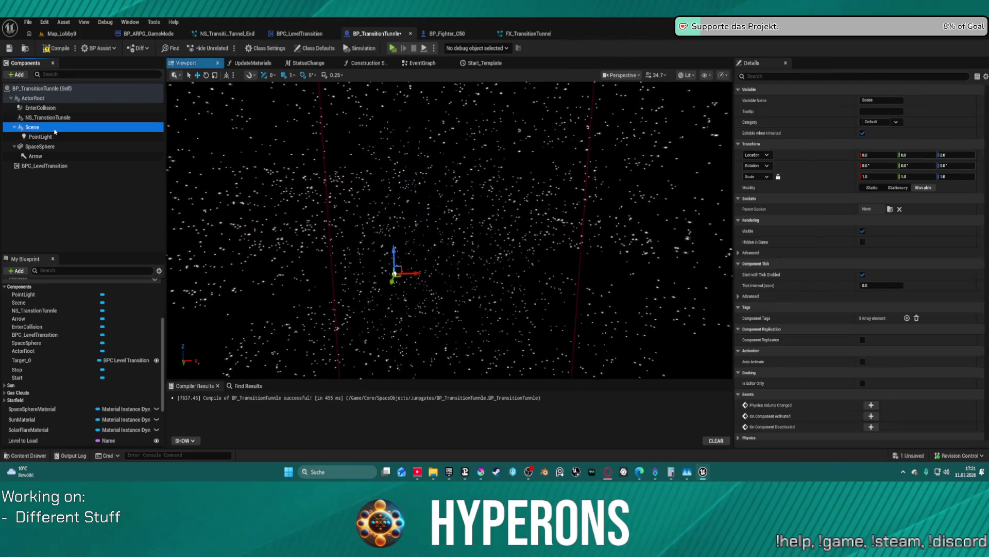
click(40, 136)
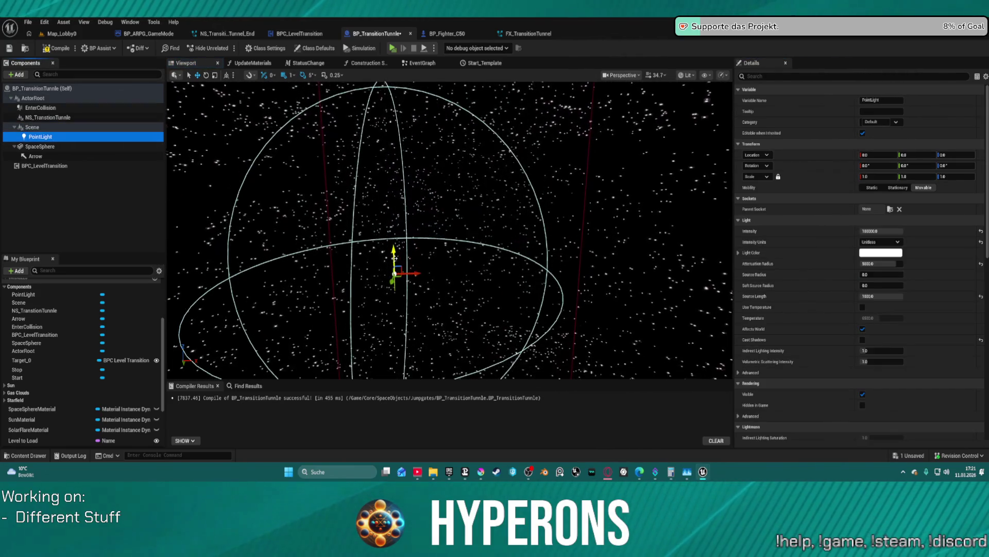
drag(394, 258, 392, 251)
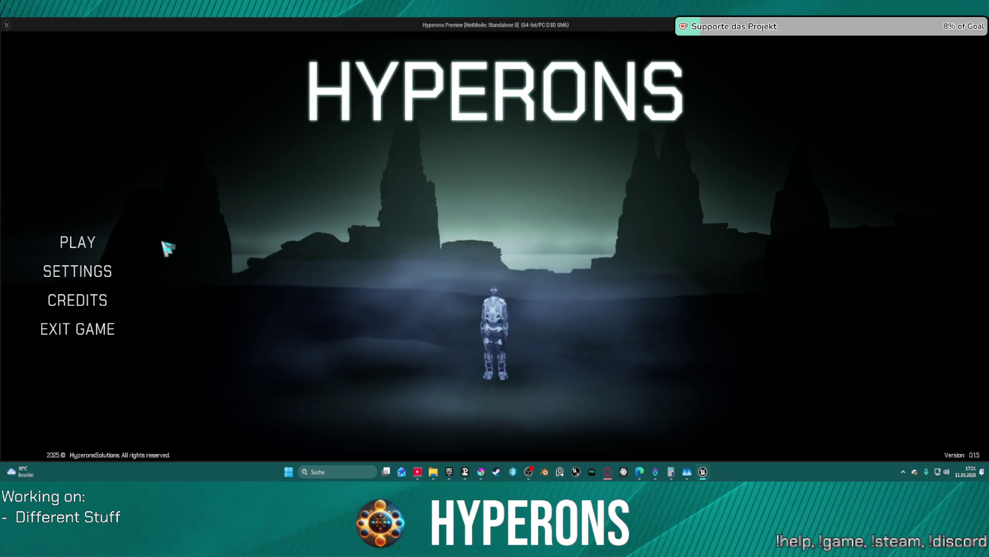
Play with the saved character from System Pollux into the gate tunnel, then stop the preview.
click(113, 244)
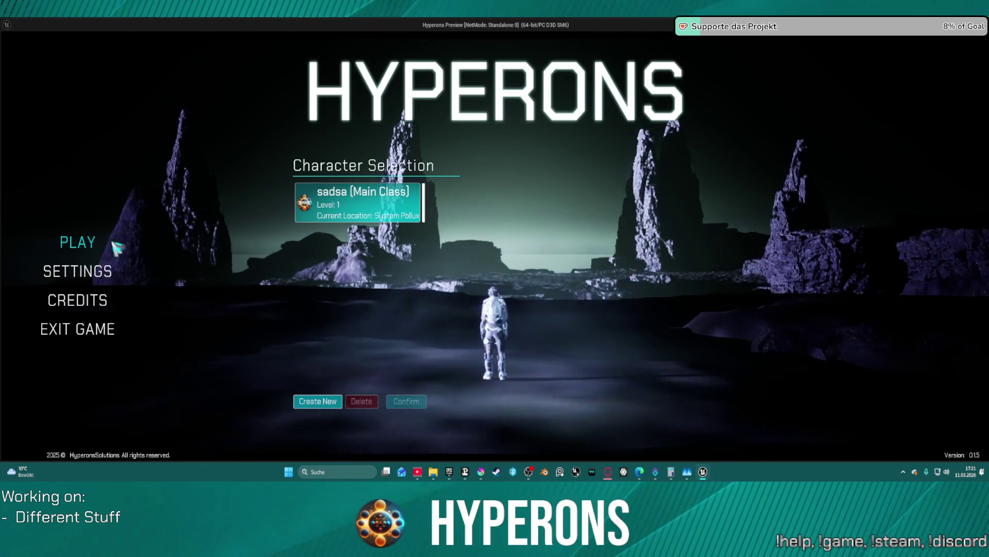
click(356, 202)
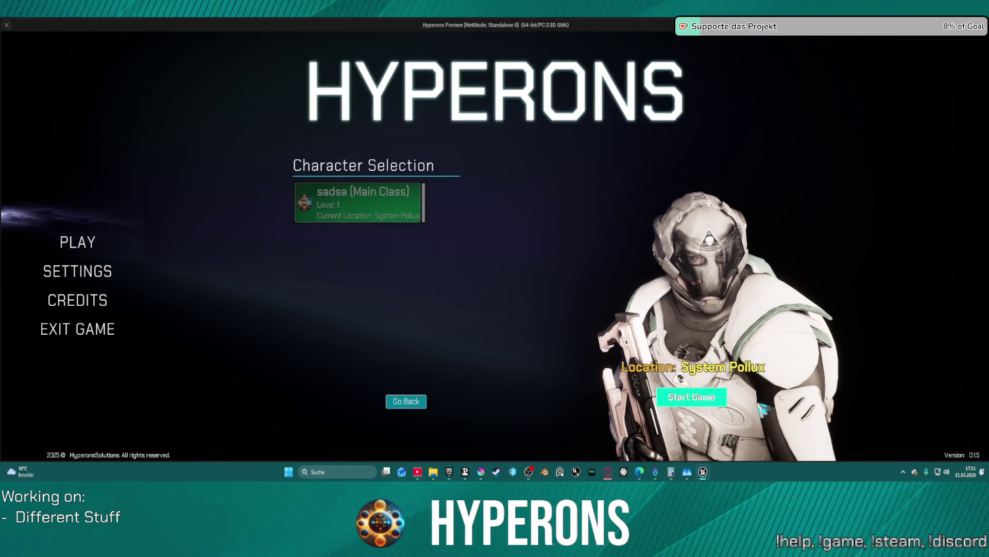
click(691, 397)
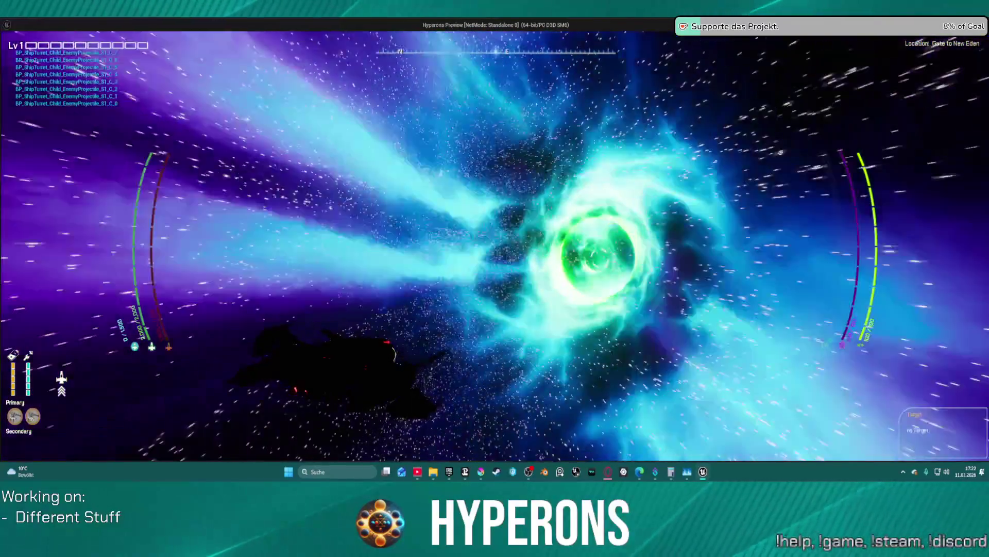
key(Escape)
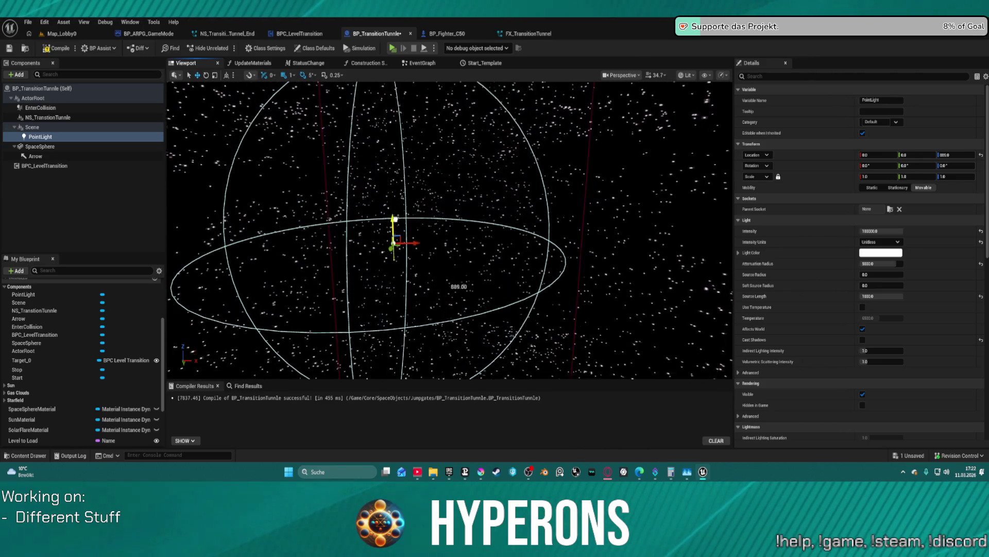
Nudge the PointLight down slightly along Z, to roughly 400.
drag(396, 220, 396, 221)
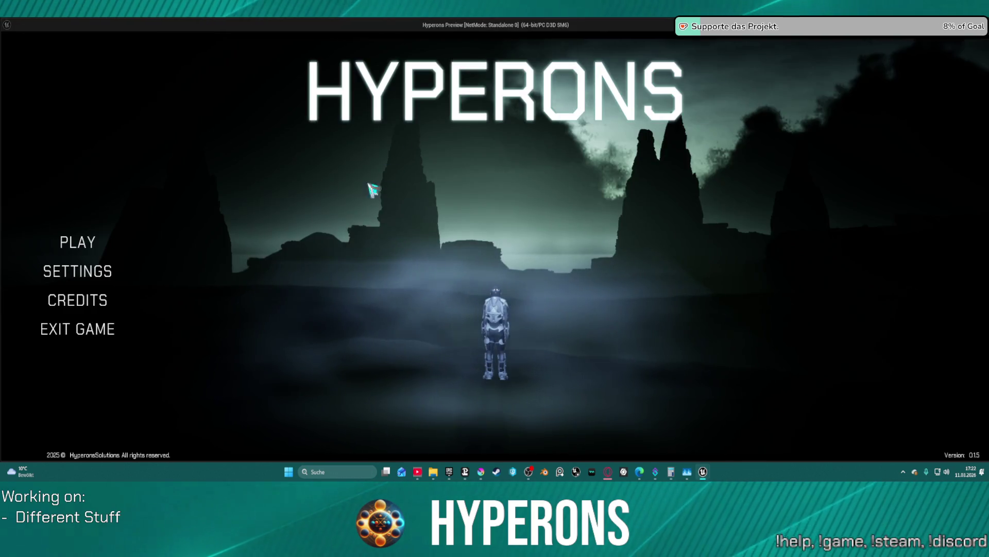
Start with the saved character, fly around Pollux near the New Eden gate, then stop the preview.
click(123, 245)
click(366, 201)
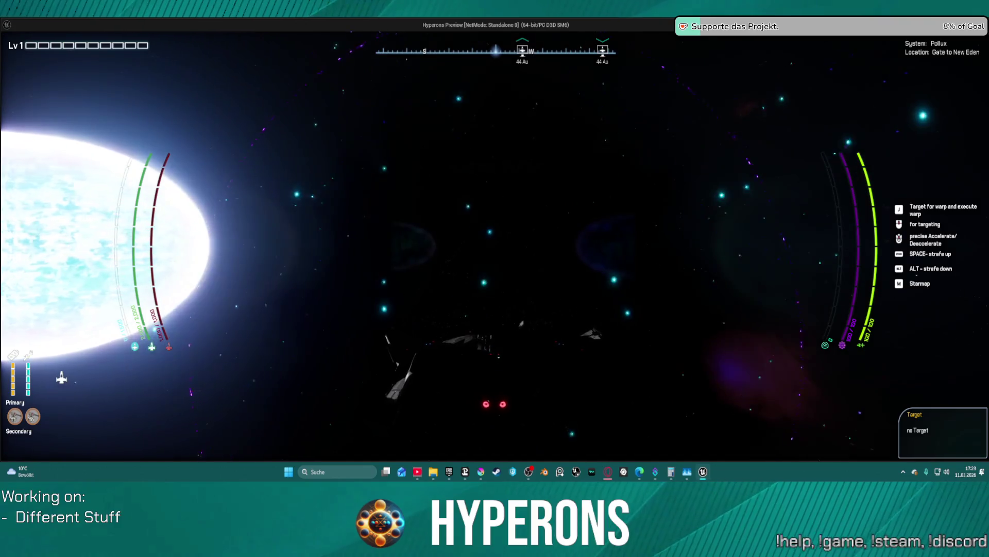
key(Escape)
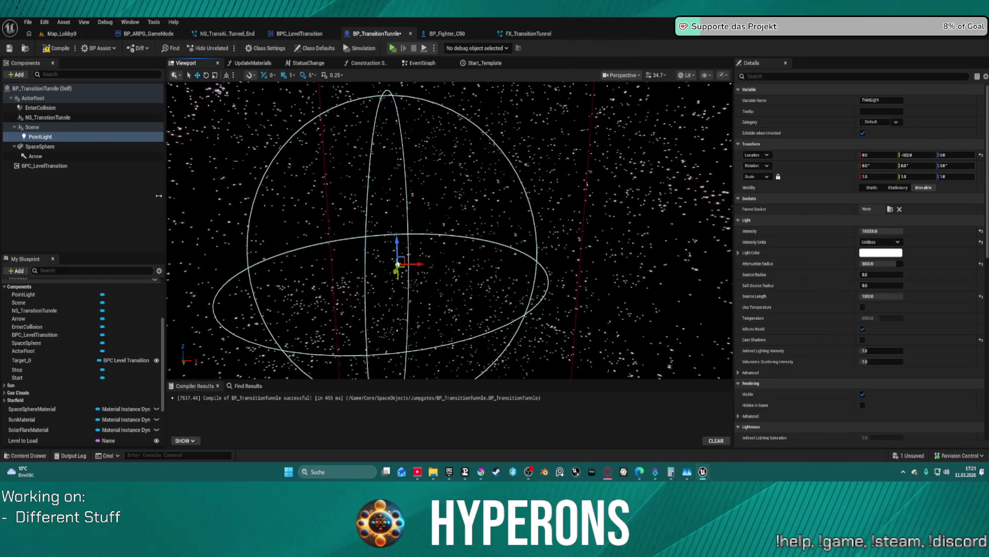
Duplicate the point light as PointLight1 and move it along Y to 630.
click(61, 139)
key(ctrl+d)
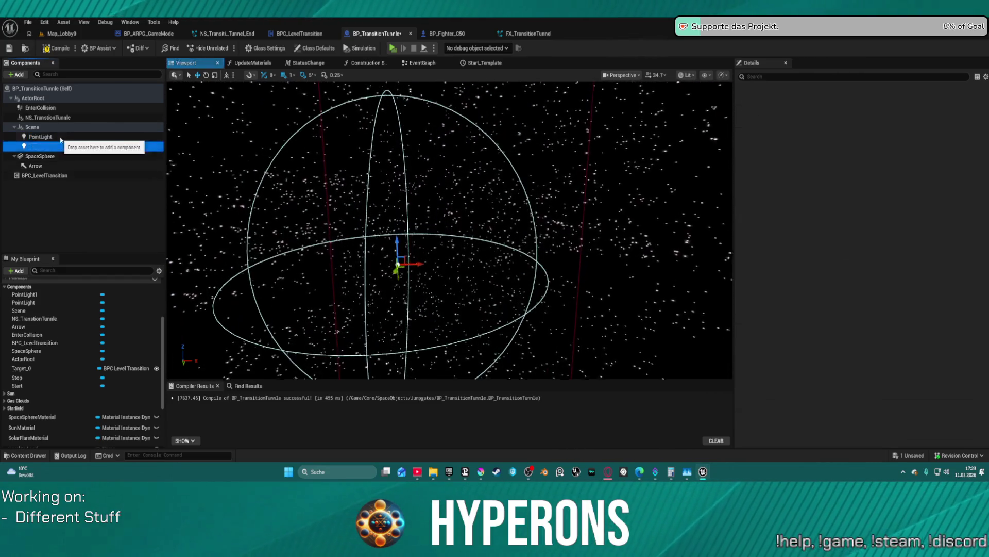
click(397, 268)
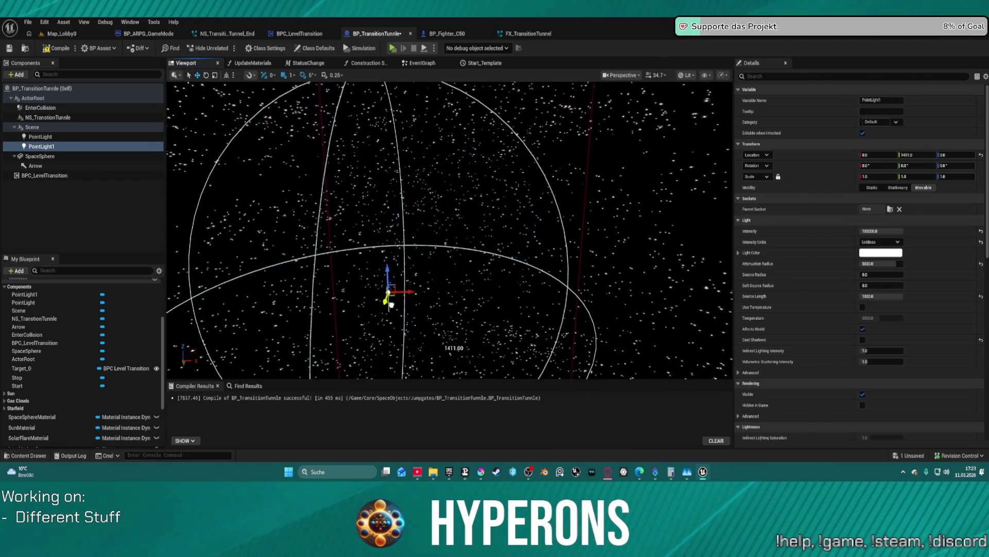
drag(393, 291, 393, 291)
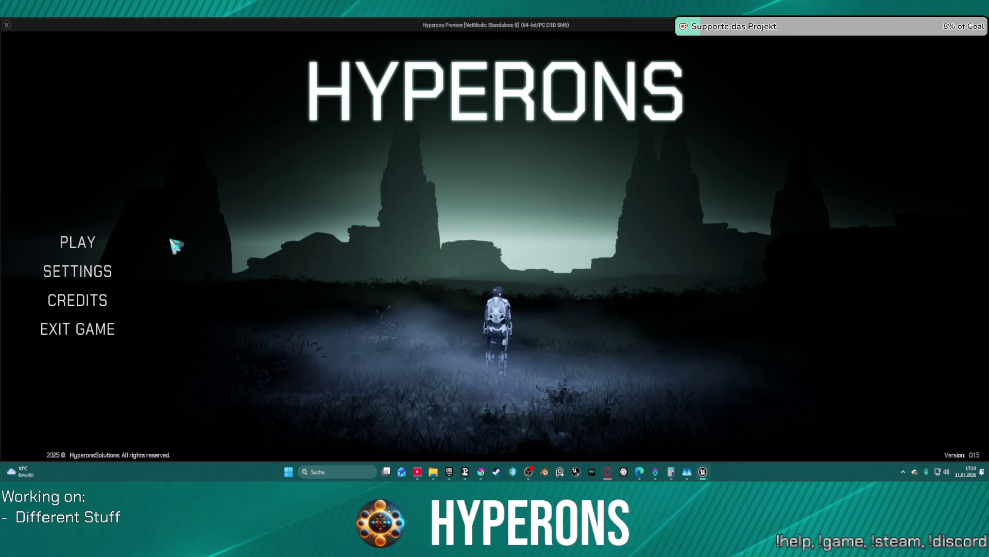
Choose the existing character (cancelling Create New), start in Pollux, fly toward the purple gate, then stop.
click(87, 243)
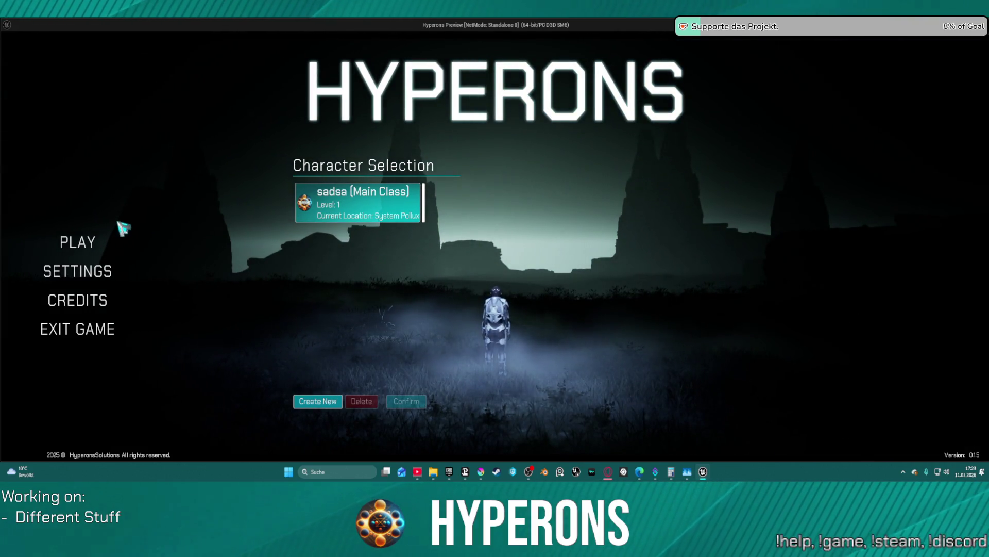
click(376, 213)
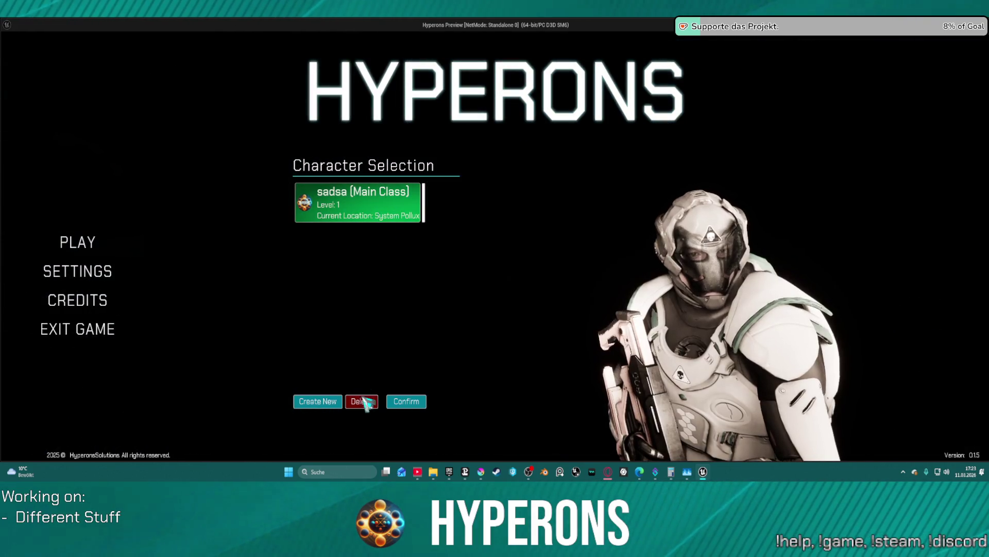
click(326, 405)
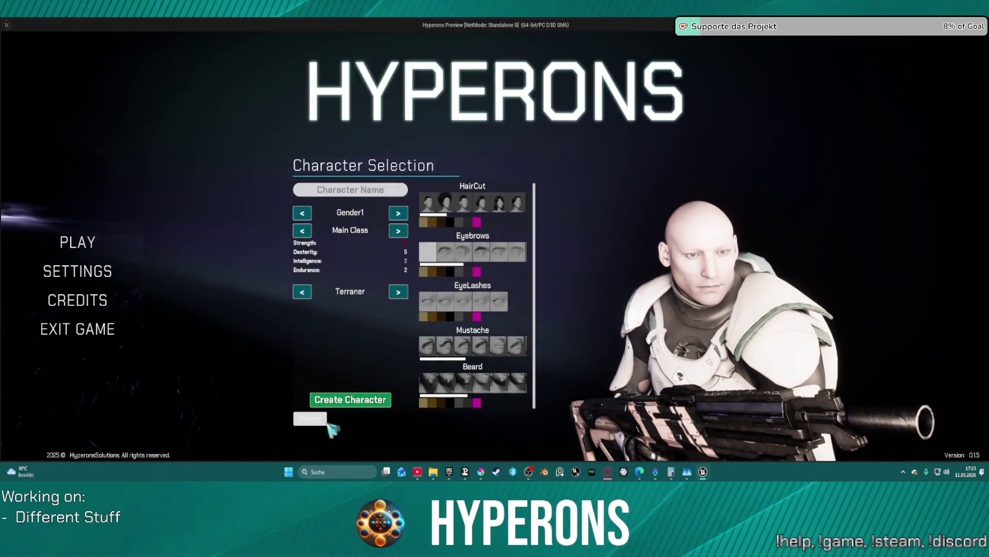
click(320, 420)
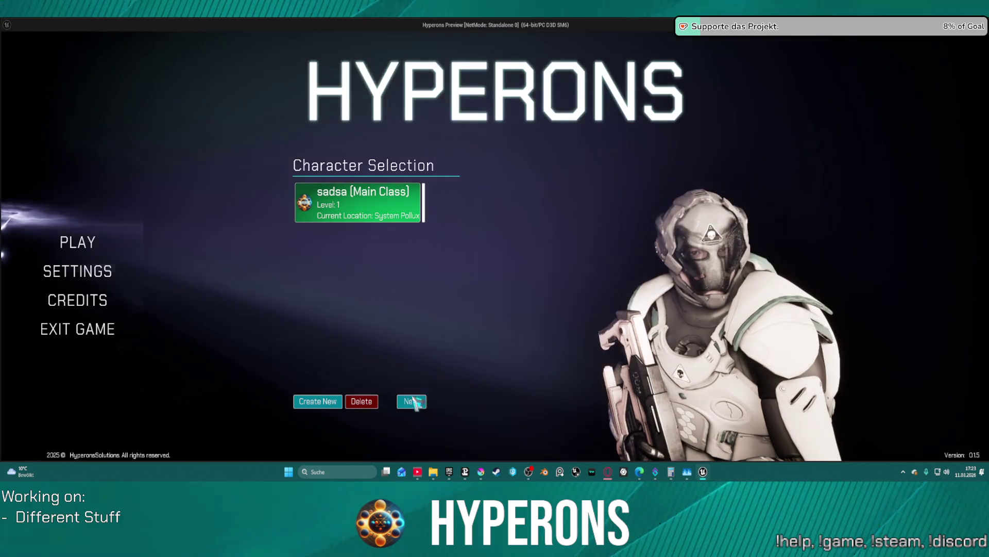
click(415, 401)
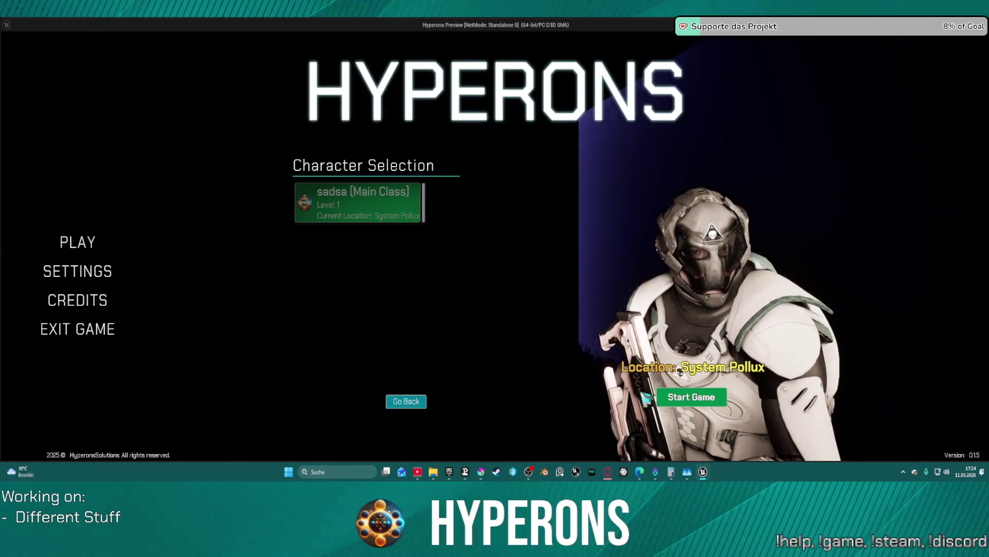
click(691, 396)
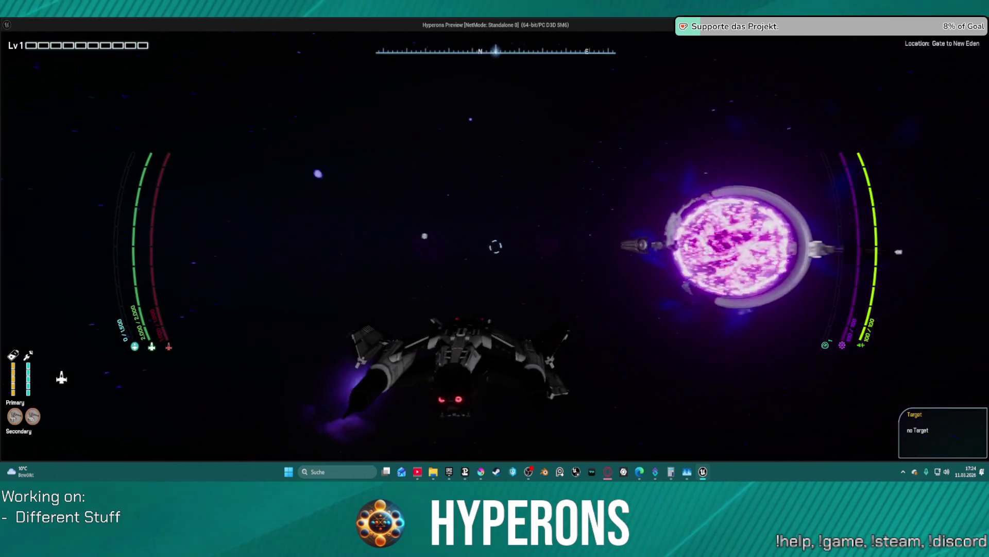
key(w)
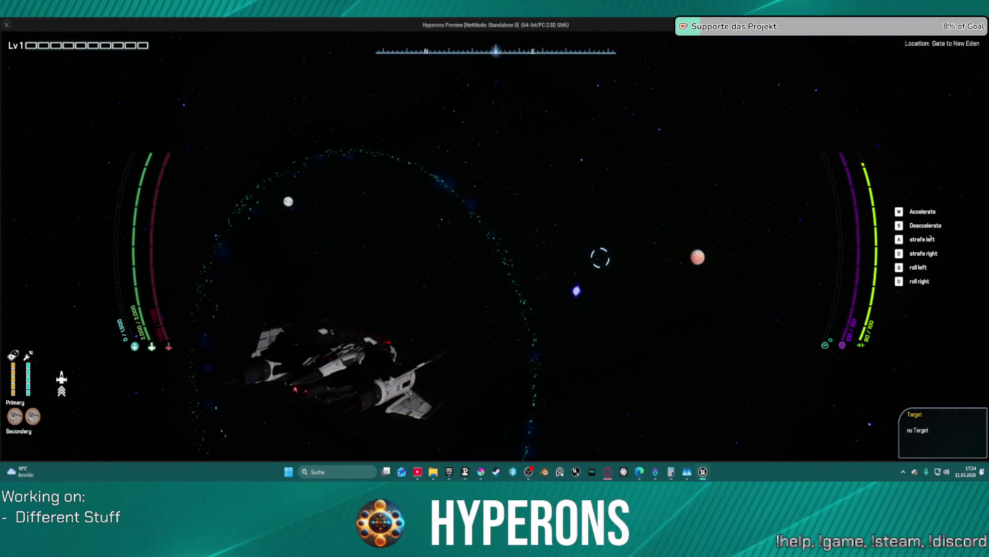
key(Escape)
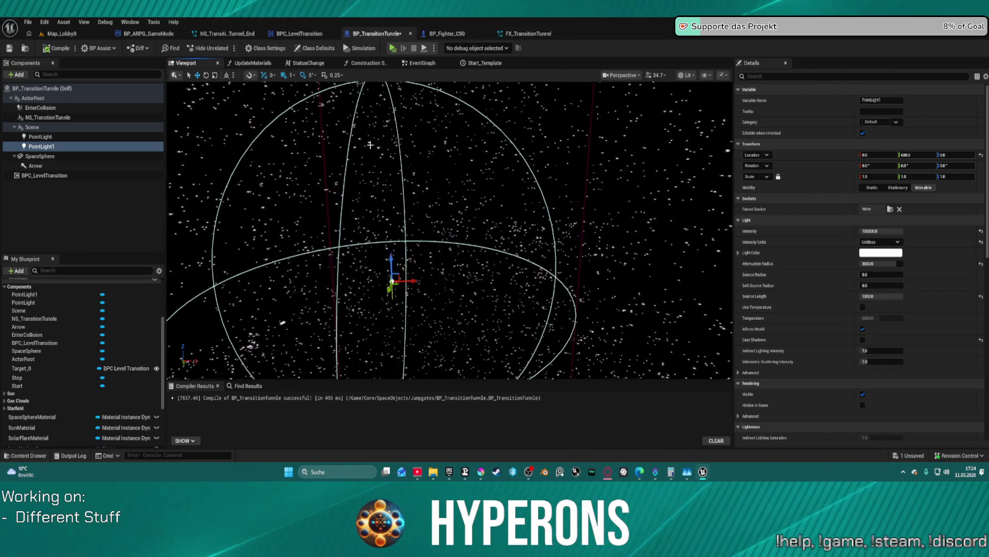
Check BP_Fighter_C50, then review the transition node group in the BPC_LevelTransition event graph.
click(447, 34)
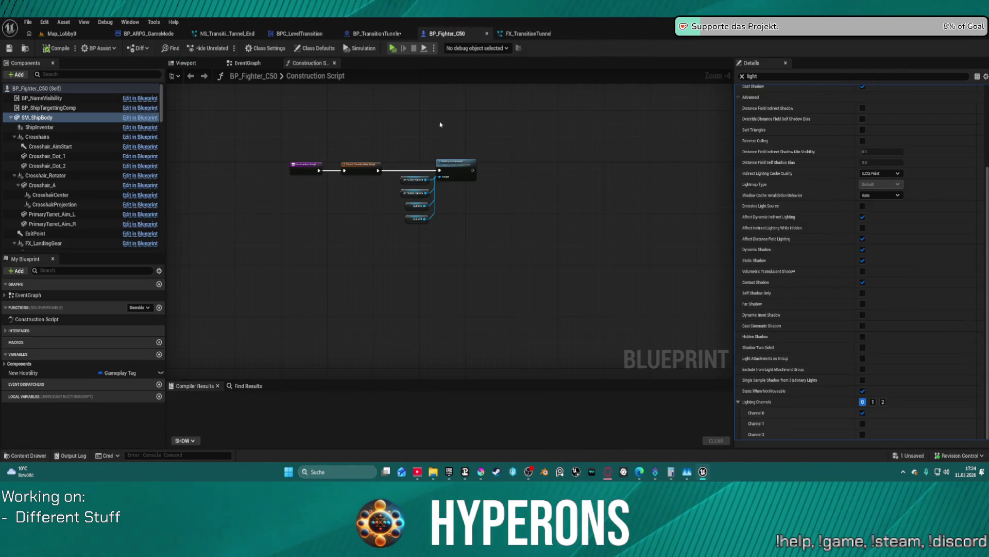
click(369, 35)
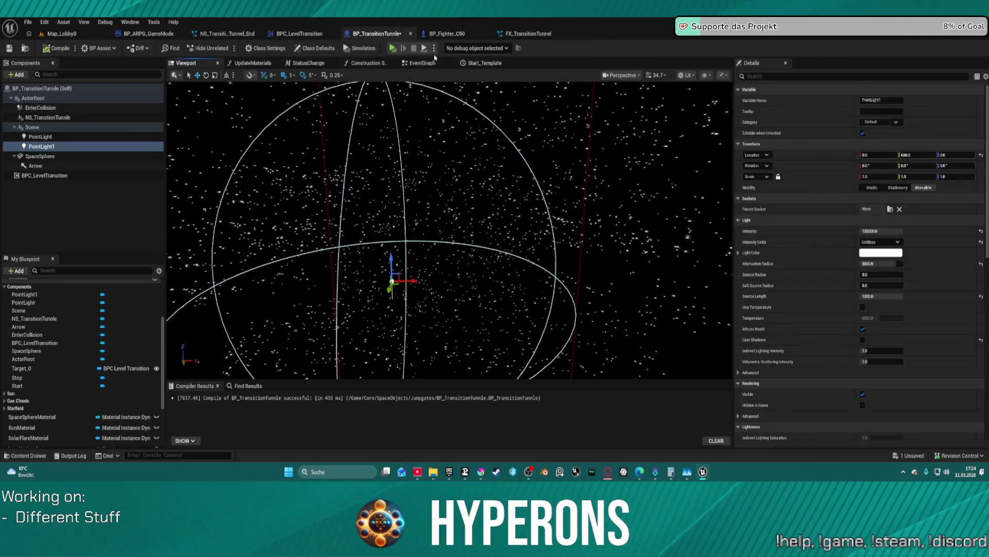
click(299, 36)
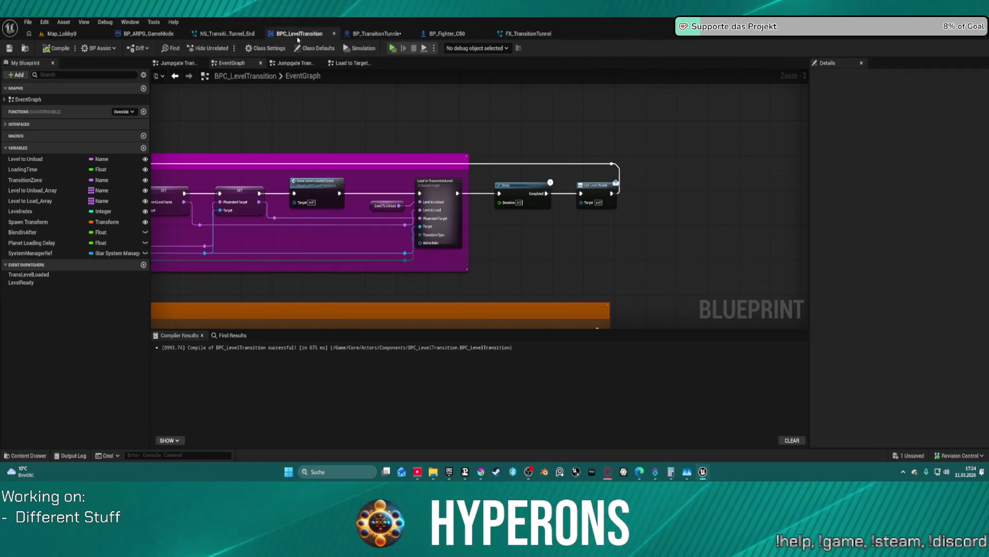
scroll(387, 263, up, 1)
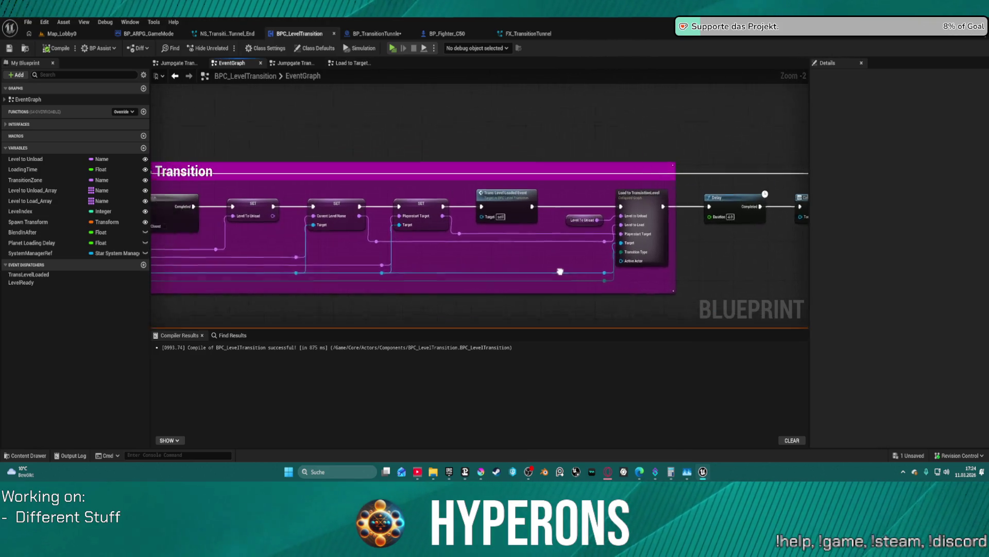
drag(558, 269, 584, 279)
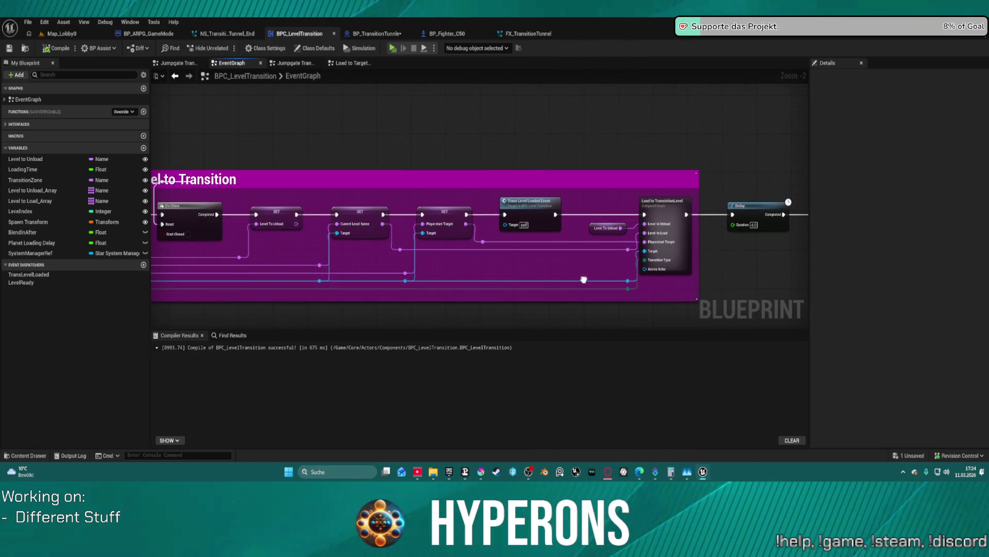
In BP_TransitionTunnle's event graph, locate the ship-attach logic and select the Active Level Transition SET node.
click(359, 33)
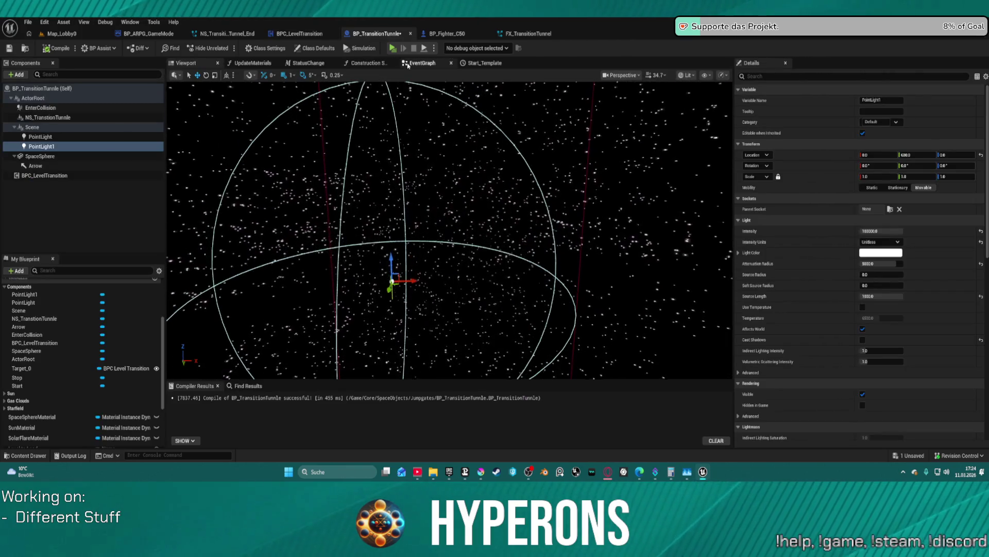
click(407, 65)
scroll(449, 201, down, 2)
mouse_move(450, 170)
mouse_down()
mouse_move(450, 200)
mouse_move(489, 206)
mouse_move(524, 196)
mouse_move(504, 168)
mouse_up()
scroll(452, 225, up, 4)
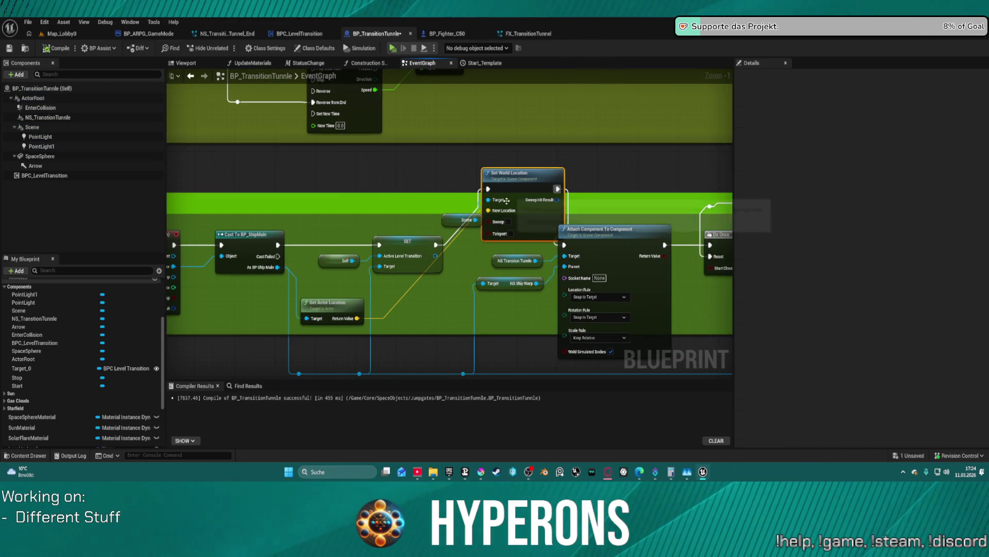
click(441, 243)
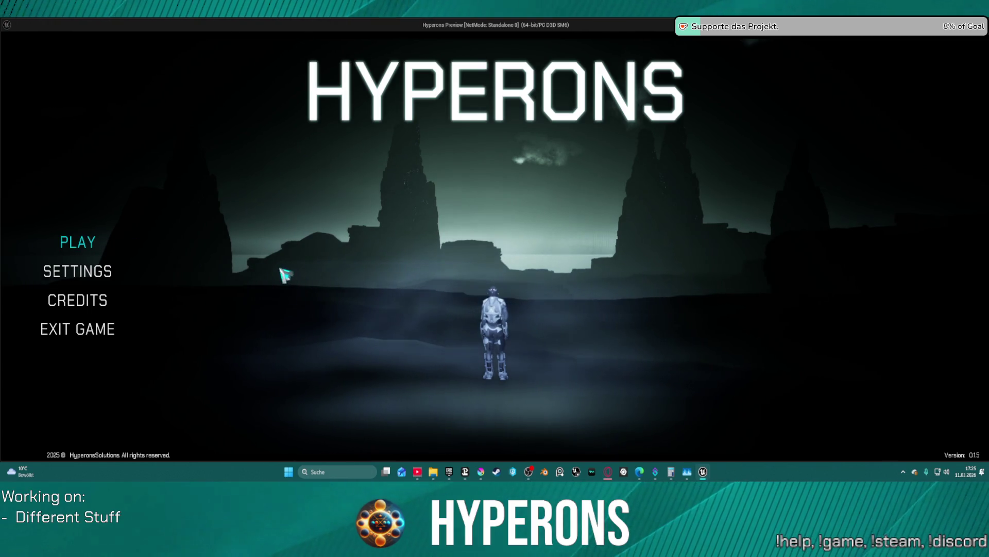
key(Escape)
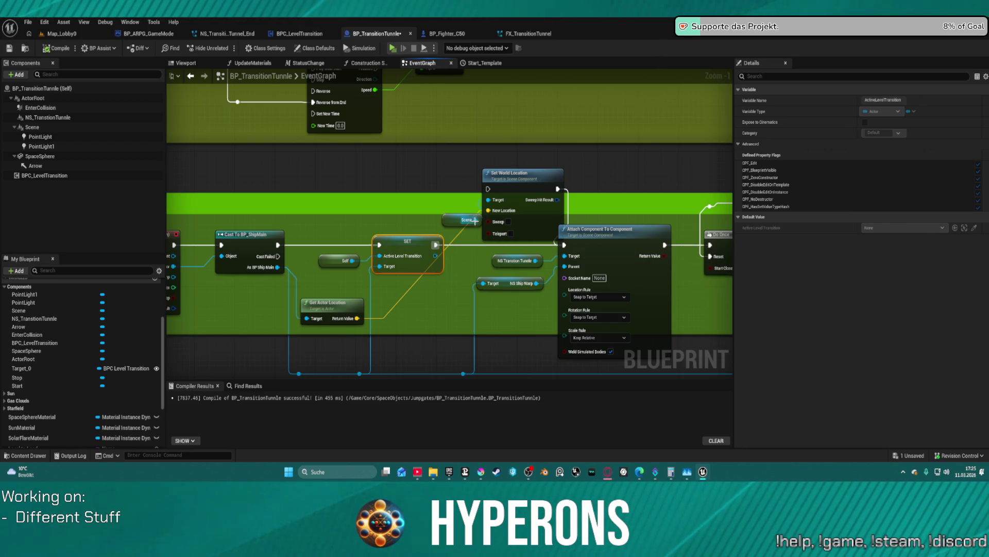
Delete the Set World Location node from the tunnel graph.
click(473, 220)
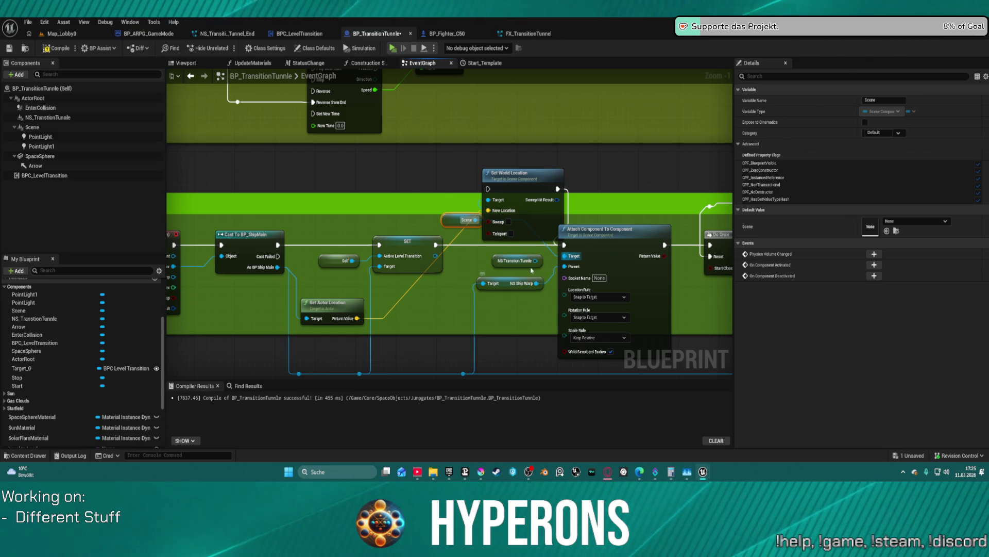
drag(536, 260, 562, 260)
click(517, 180)
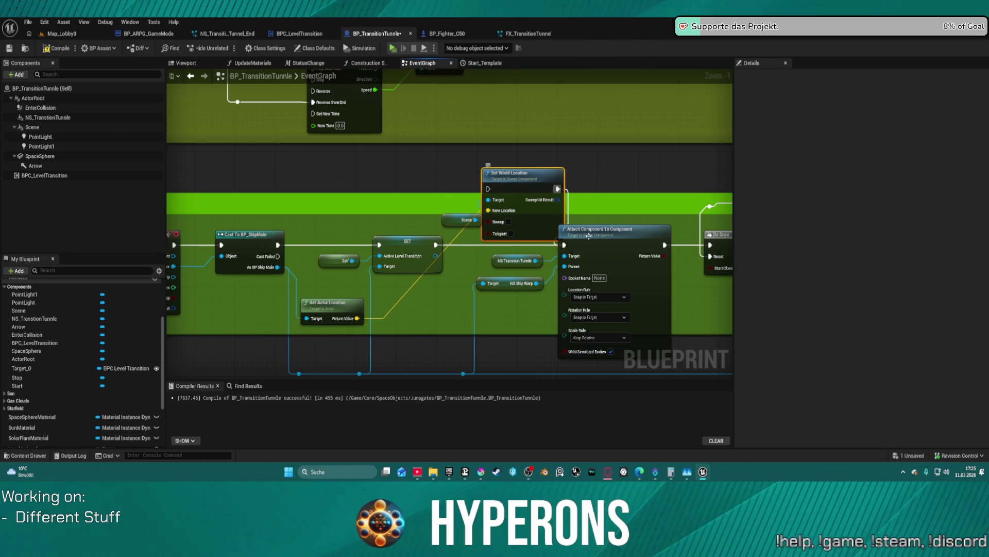
key(Delete)
Duplicate the Attach Component To Component node and place the copy before the original.
scroll(473, 201, down, 2)
click(503, 213)
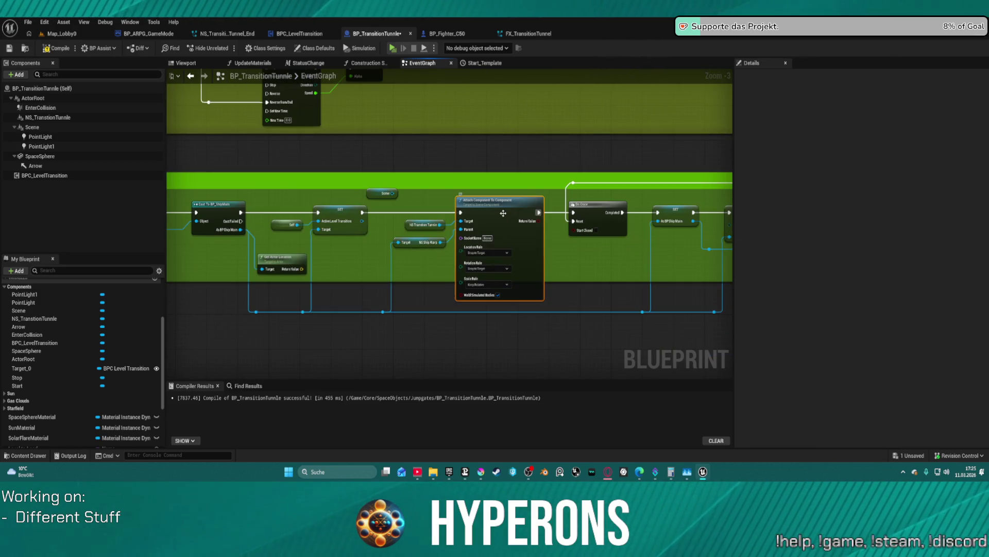
key(ctrl+c)
key(ctrl+v)
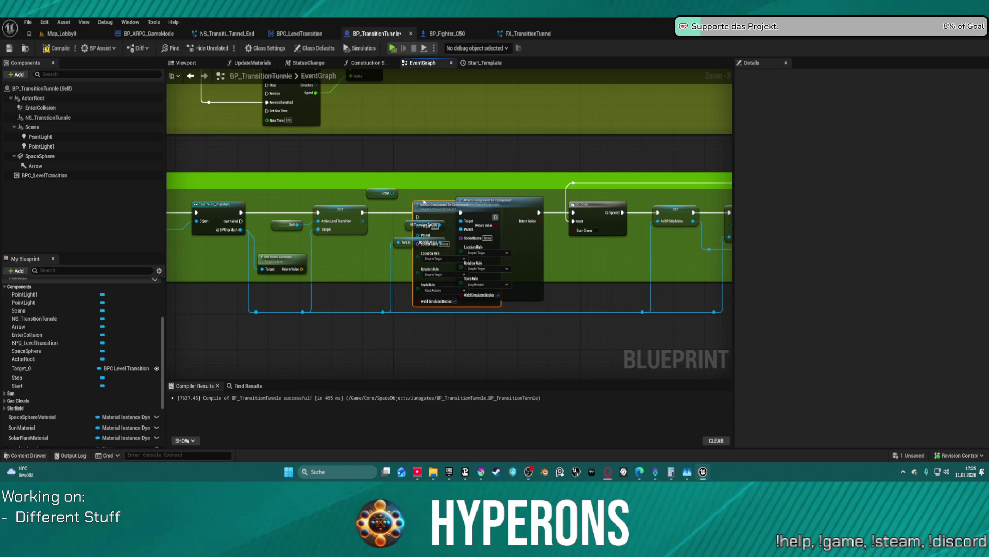
drag(431, 206, 424, 190)
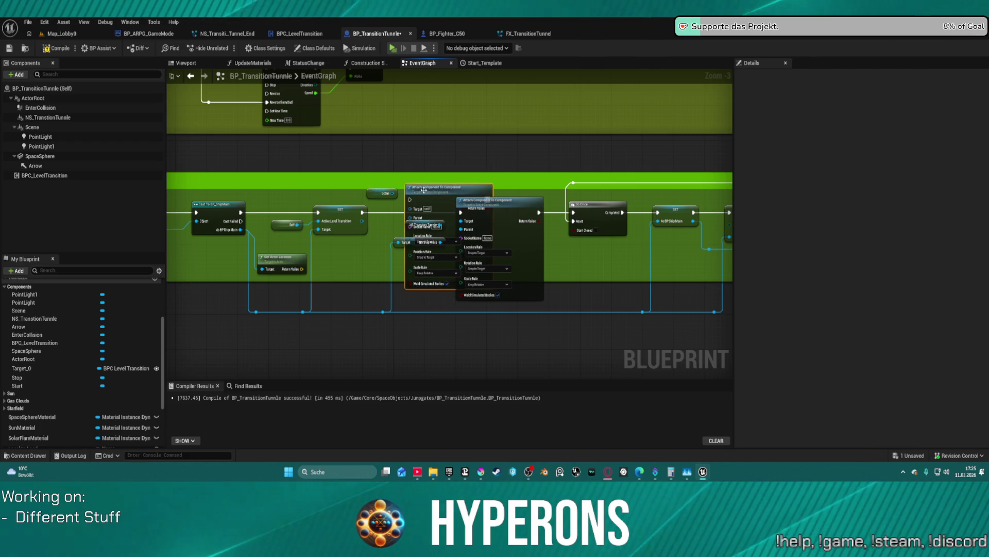
Wire the SET node's execution into the new attach node and straighten the chain.
click(391, 194)
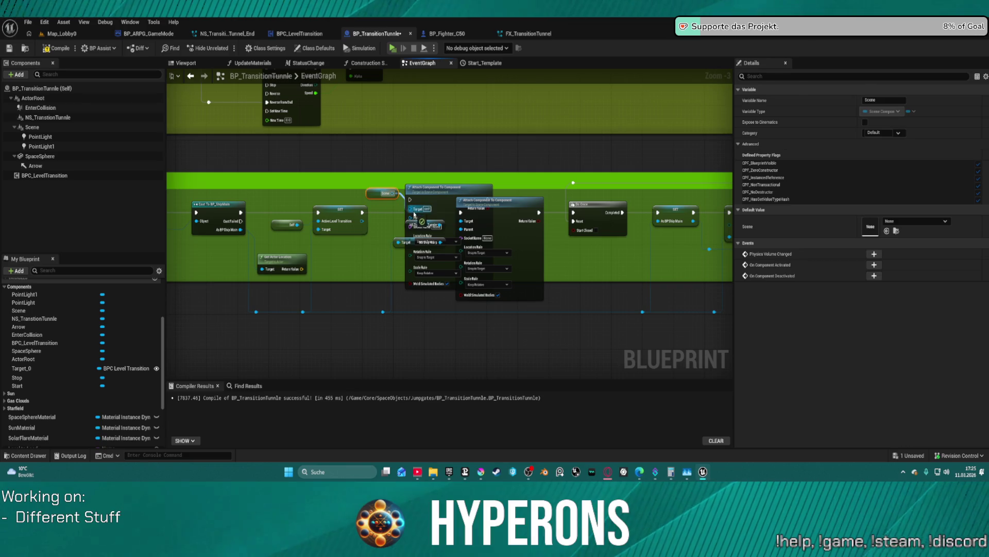
mouse_move(411, 216)
mouse_down()
mouse_move(363, 238)
mouse_move(303, 312)
mouse_up()
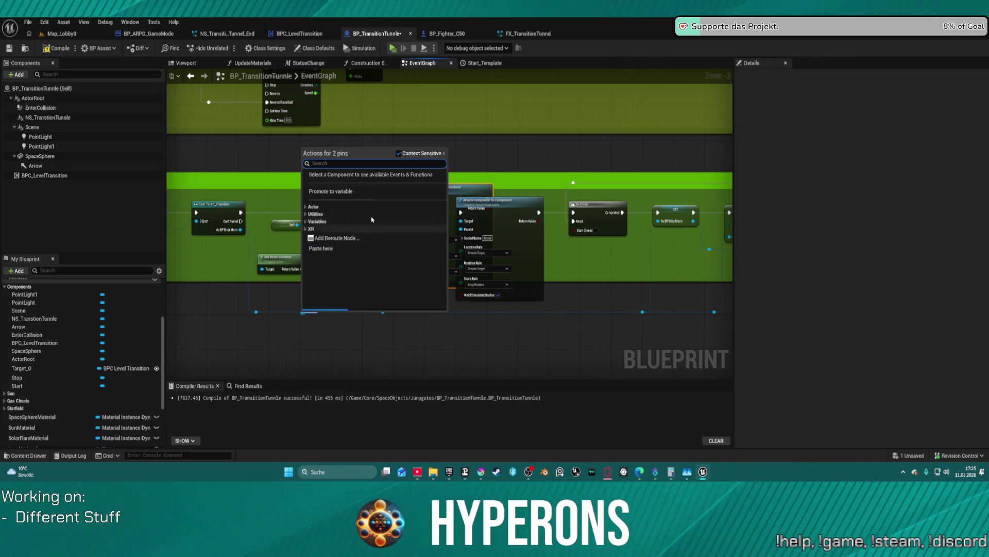
click(347, 246)
drag(364, 213, 410, 208)
drag(438, 187, 398, 196)
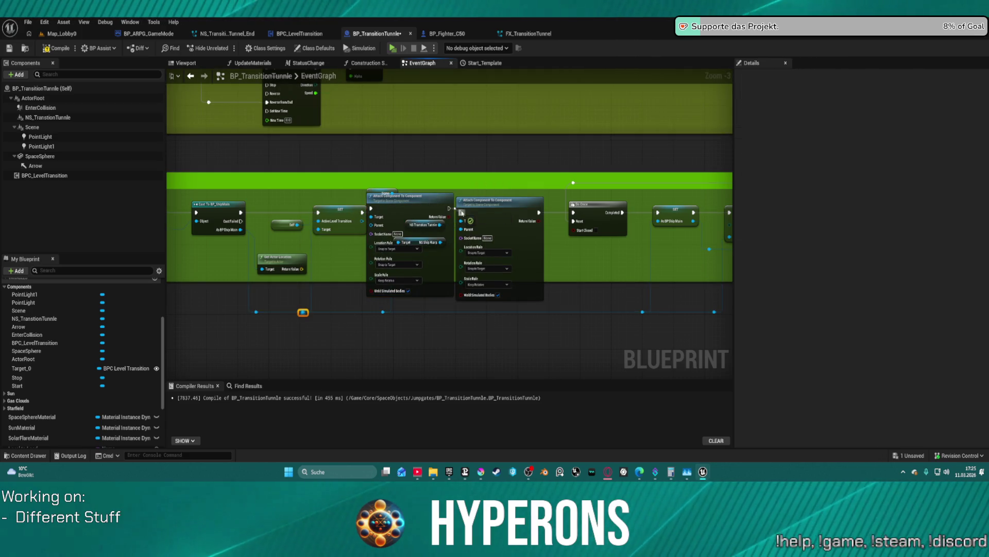
click(423, 209)
key(f)
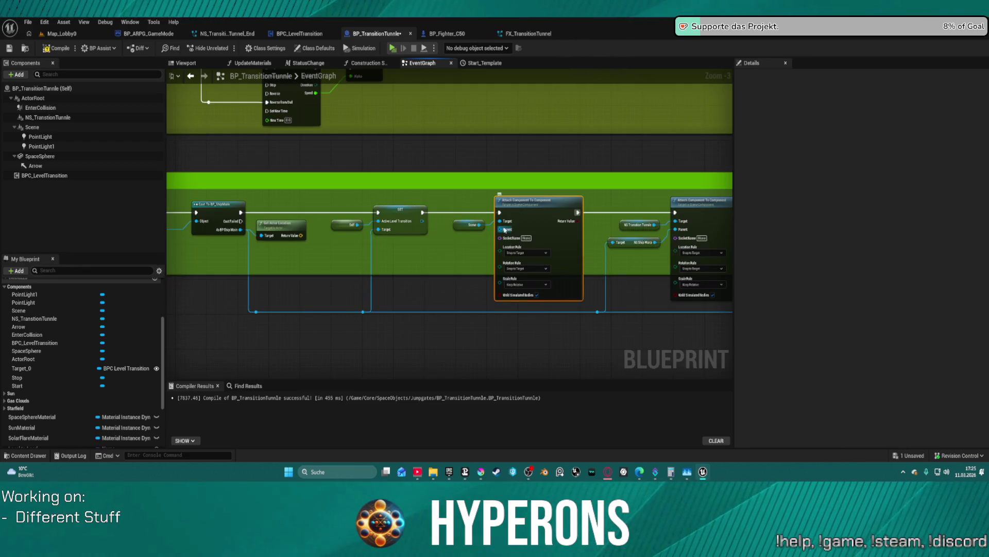
Link the ship reference toward the Attach node's Parent input and shift the node right.
mouse_move(507, 229)
mouse_down()
mouse_move(380, 292)
mouse_move(362, 313)
mouse_up()
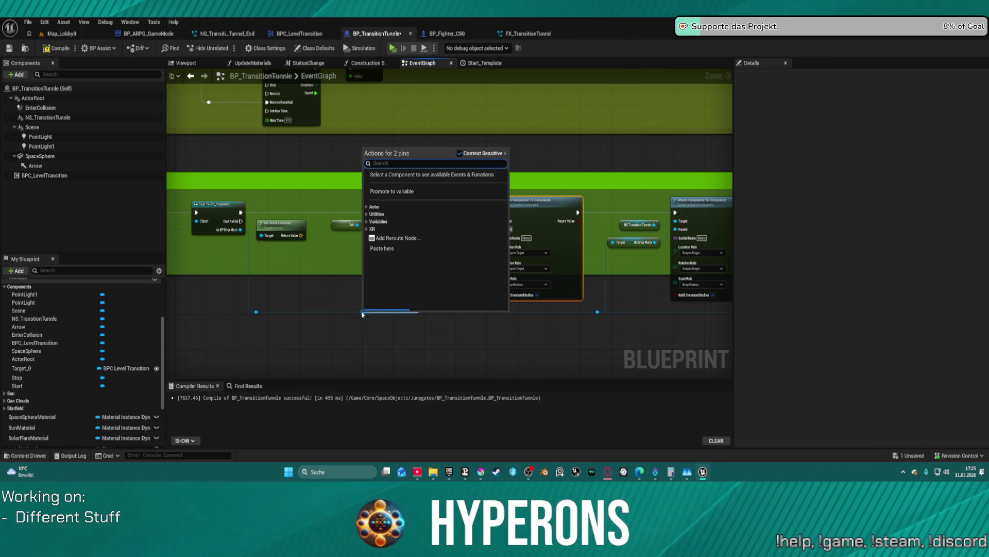
click(389, 317)
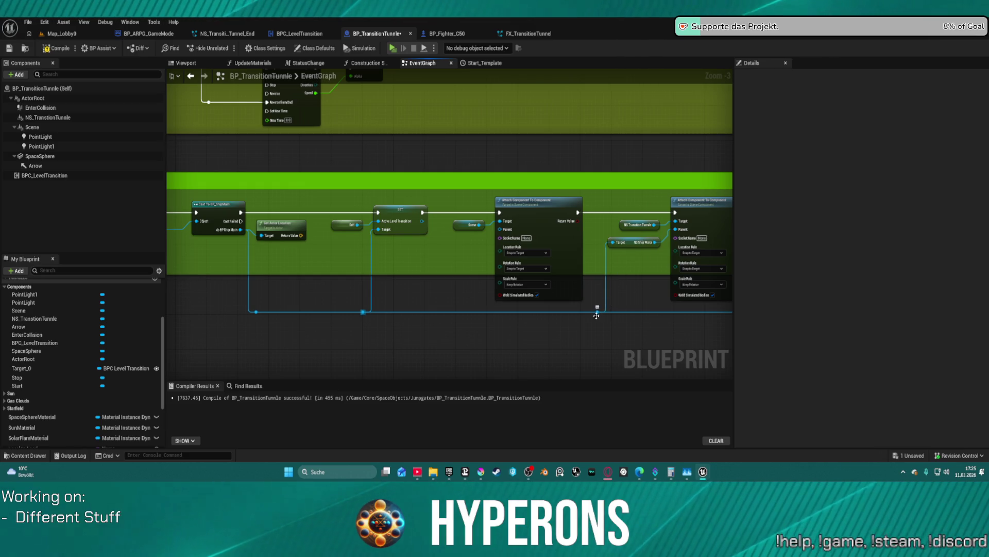
mouse_move(597, 312)
mouse_down()
mouse_move(466, 283)
mouse_move(501, 231)
mouse_up()
click(625, 258)
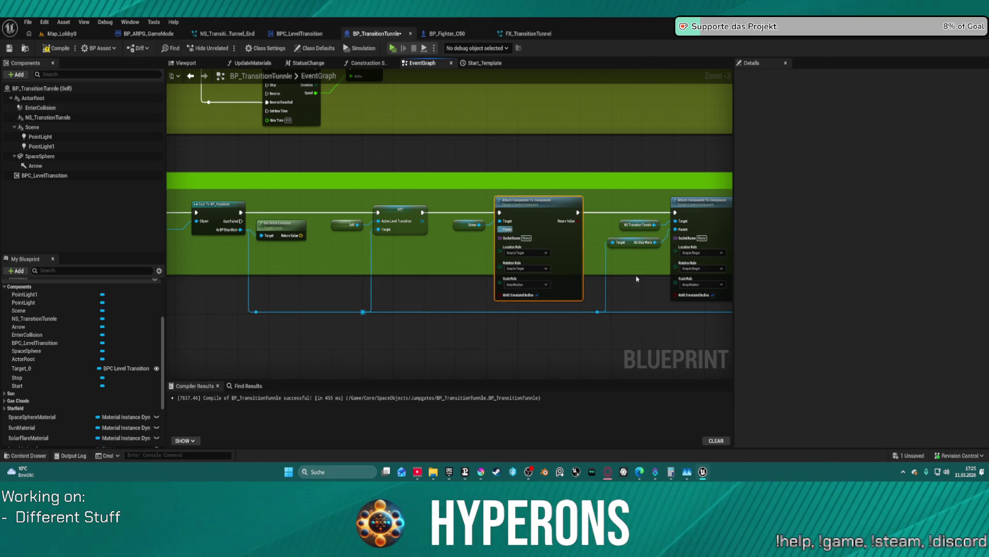
drag(534, 222, 562, 222)
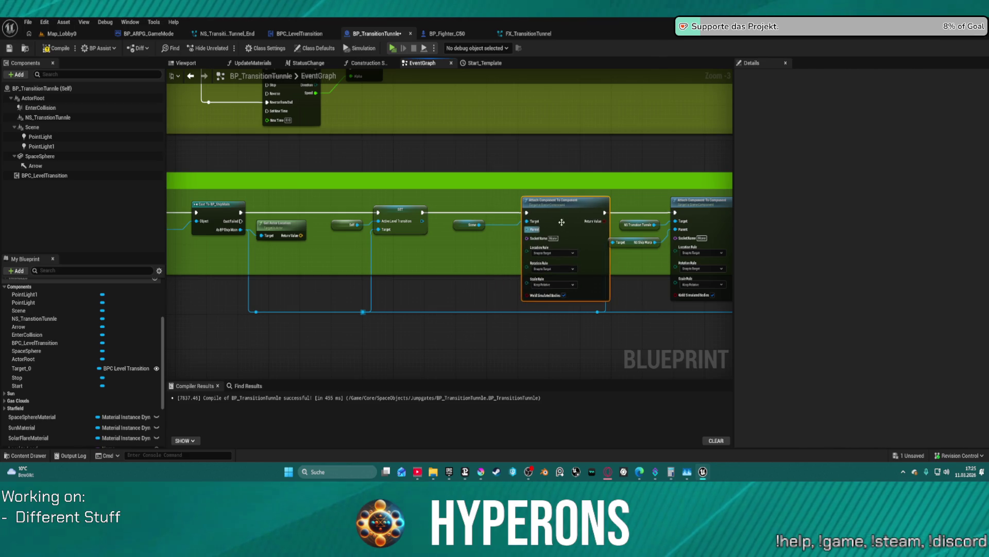
mouse_move(597, 311)
mouse_down()
mouse_move(527, 240)
mouse_move(483, 269)
mouse_move(556, 341)
mouse_up()
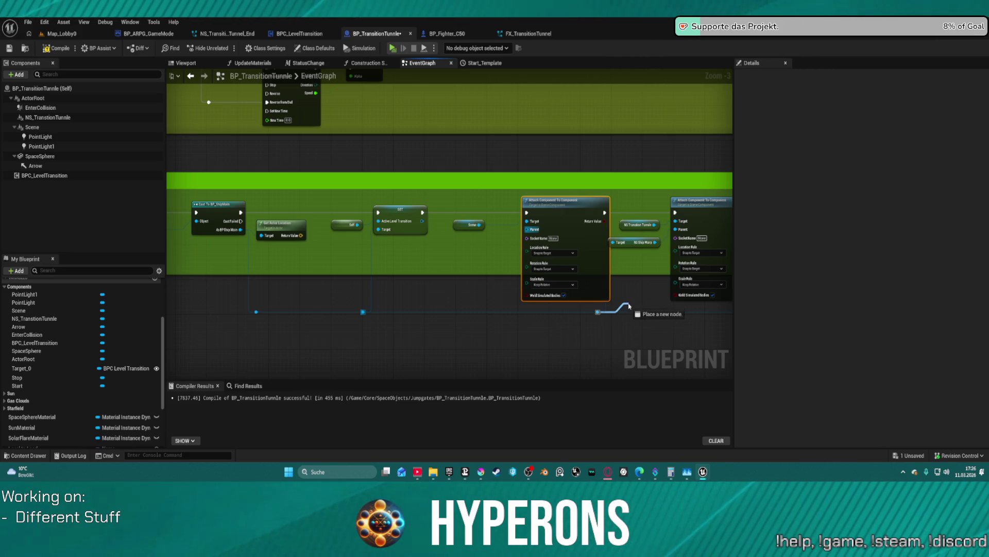
mouse_move(628, 306)
mouse_down()
mouse_move(529, 246)
mouse_move(526, 232)
mouse_move(590, 281)
mouse_move(626, 336)
mouse_up()
Add a Get SM Ship Body node via a 'ship bo' search and wire it into Parent.
drag(363, 311, 433, 288)
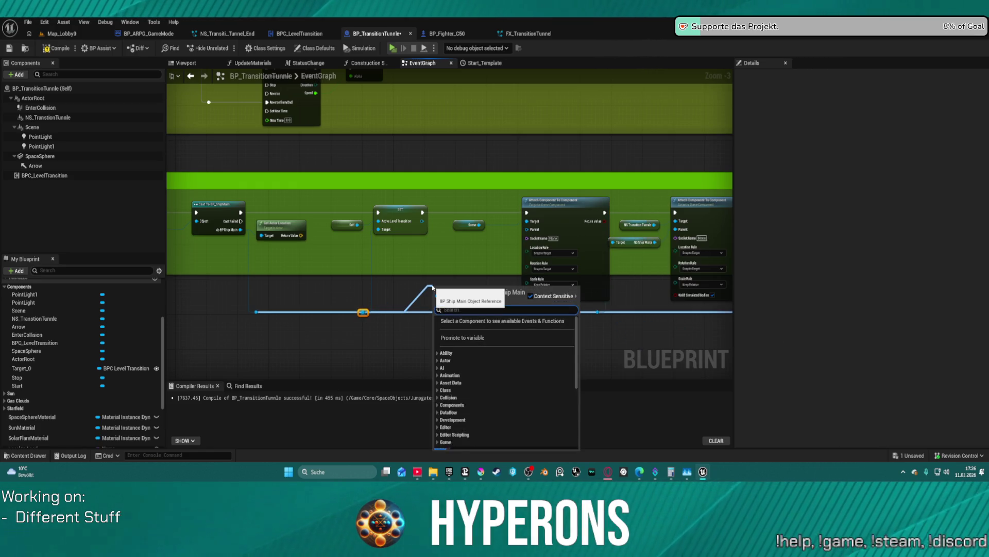
text(ship)
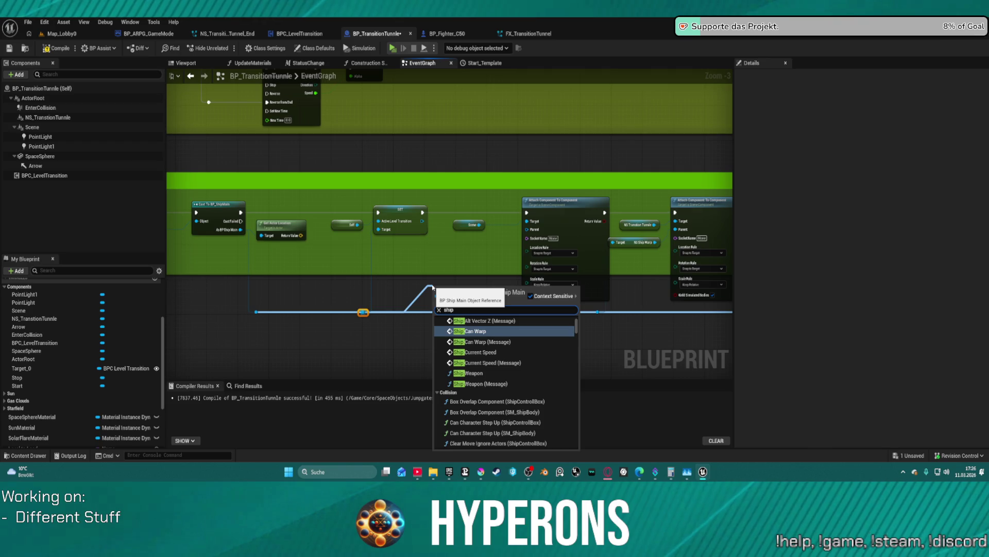
text( bo)
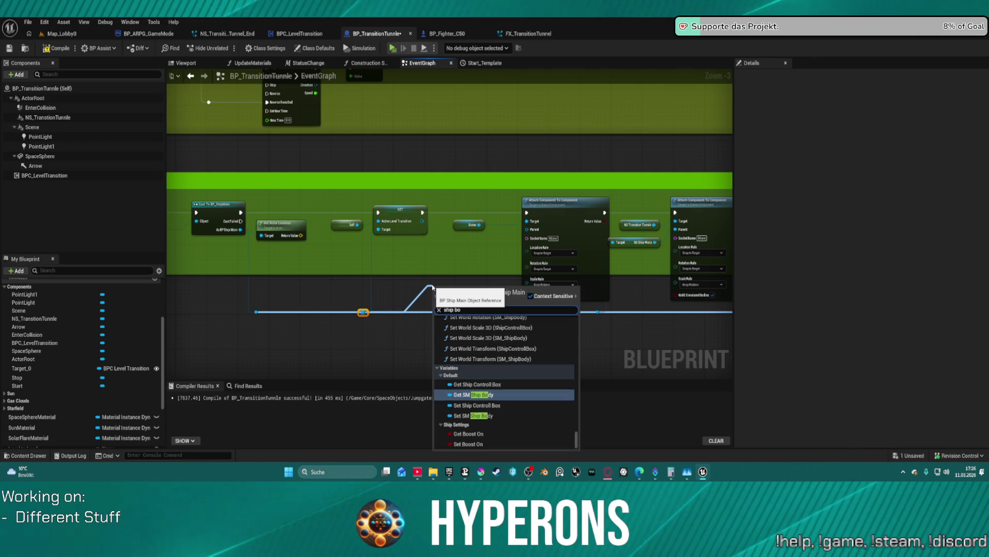
key(Down)
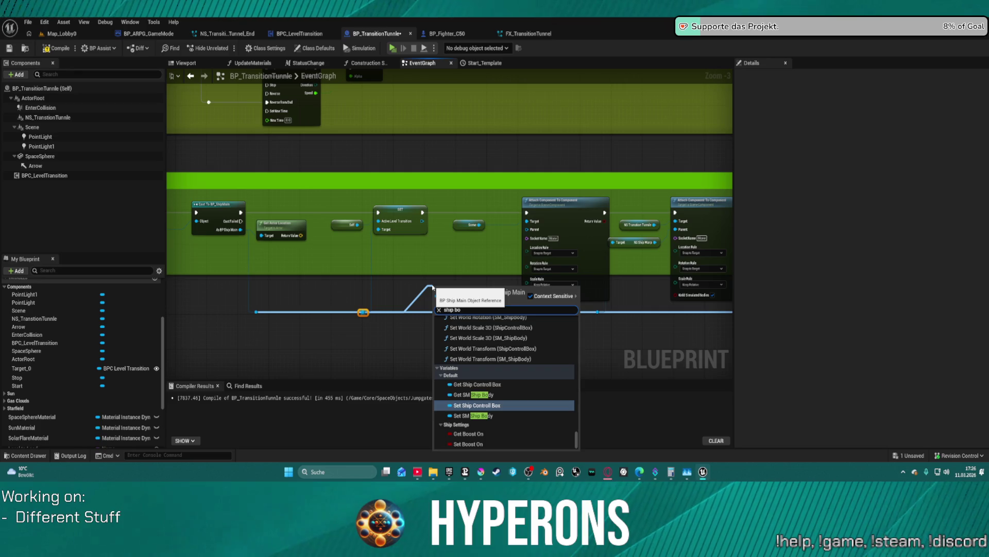
key(Down)
key(Up)
key(Up)
key(Return)
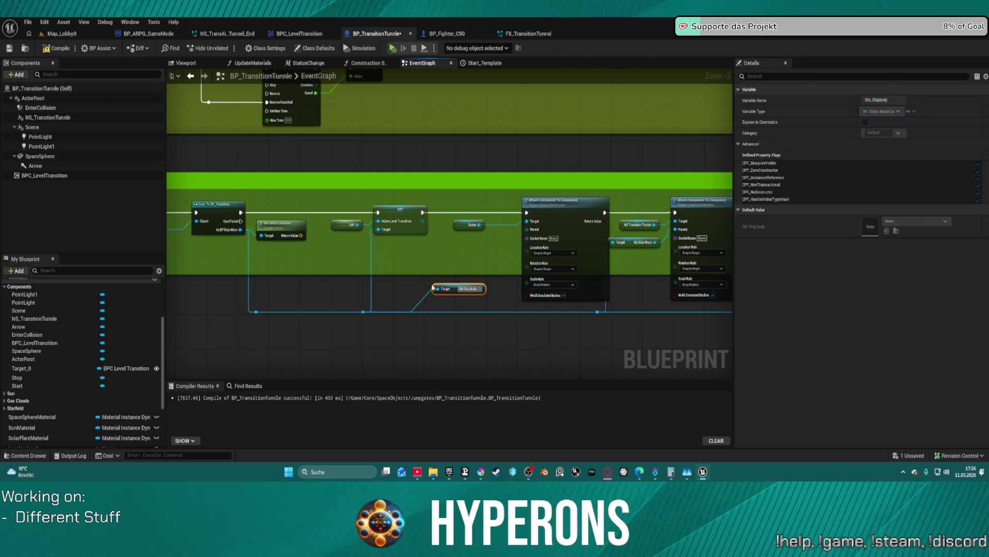
drag(479, 290, 527, 229)
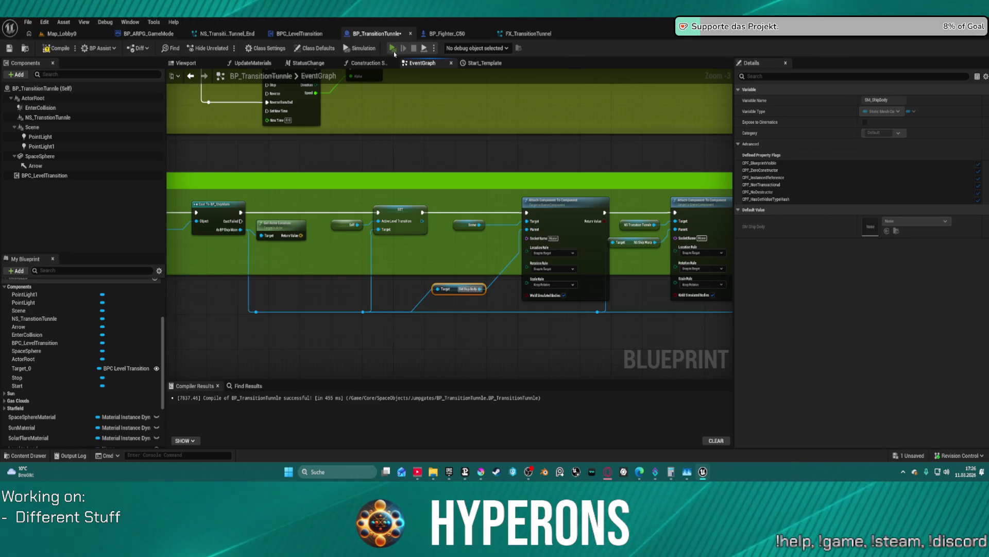
Launch the preview, pick and confirm the existing character, and start the game in New Eden.
click(395, 52)
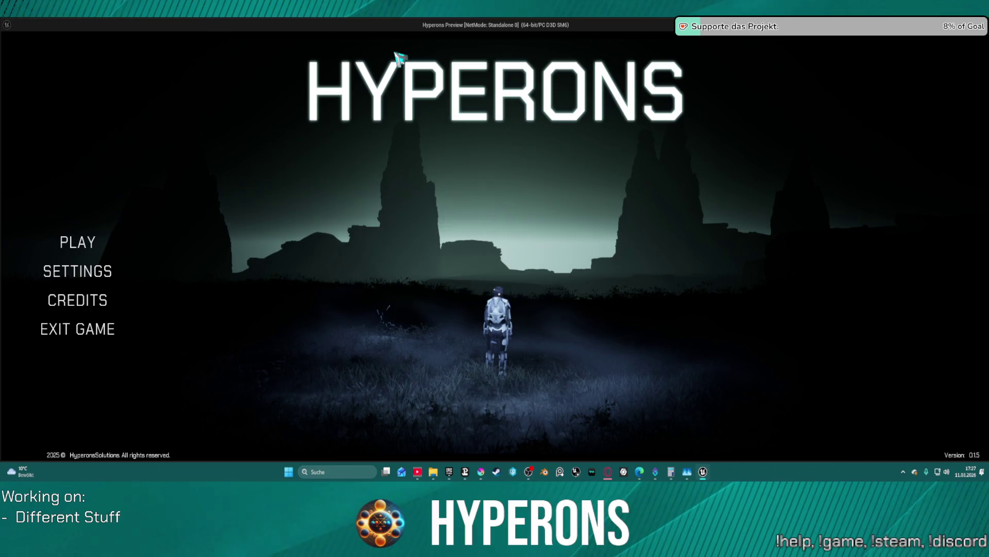
click(79, 249)
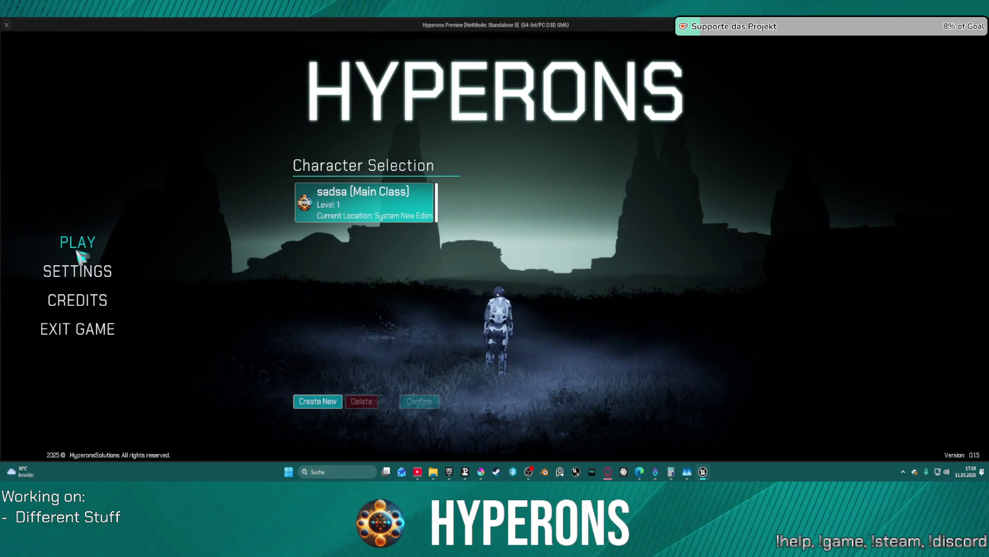
click(351, 193)
click(419, 400)
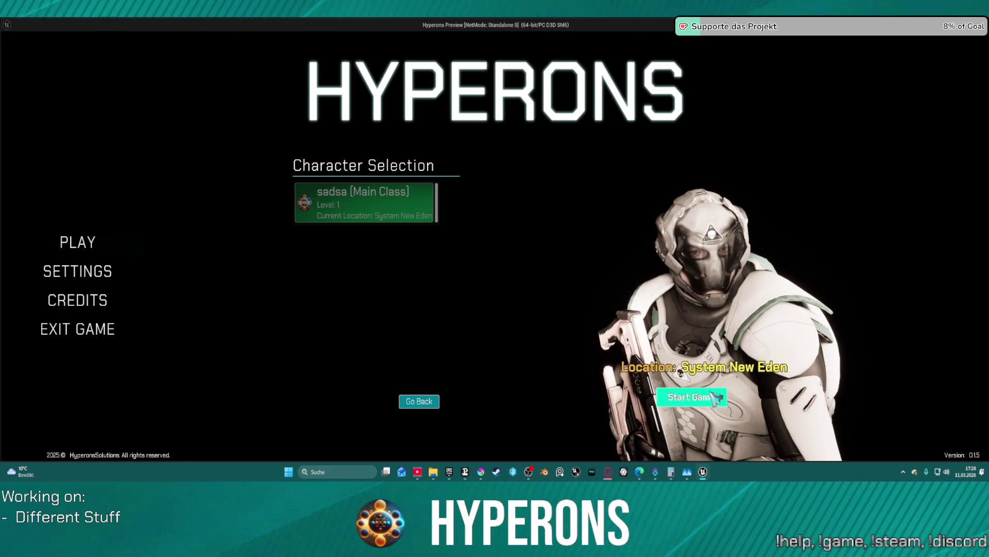
click(692, 397)
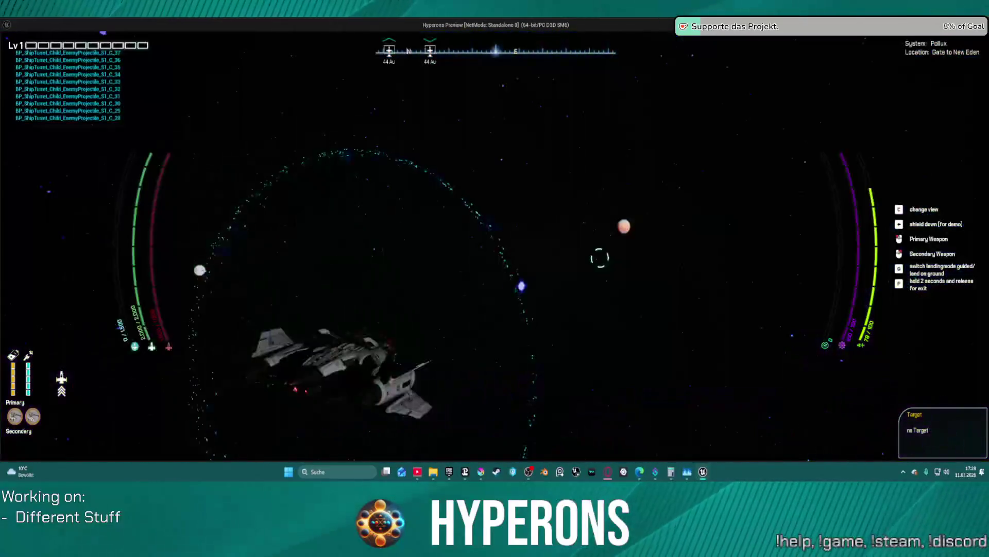
Stop the Hyperons test flight and return to the BP_TransitionTunnle event graph.
key(Escape)
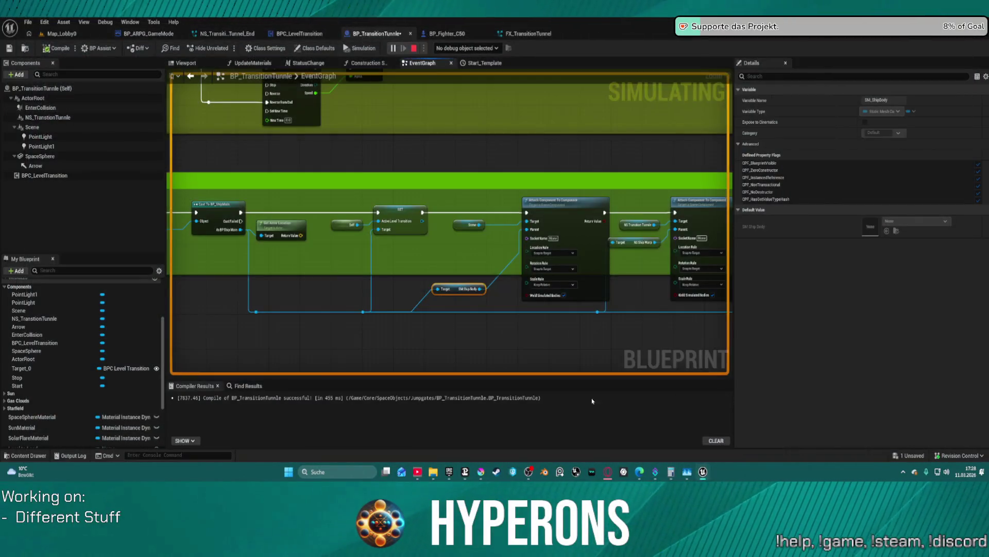
Remove the extra PointLight1 from the tunnel, leaving PointLight's Intensity unchanged.
click(101, 138)
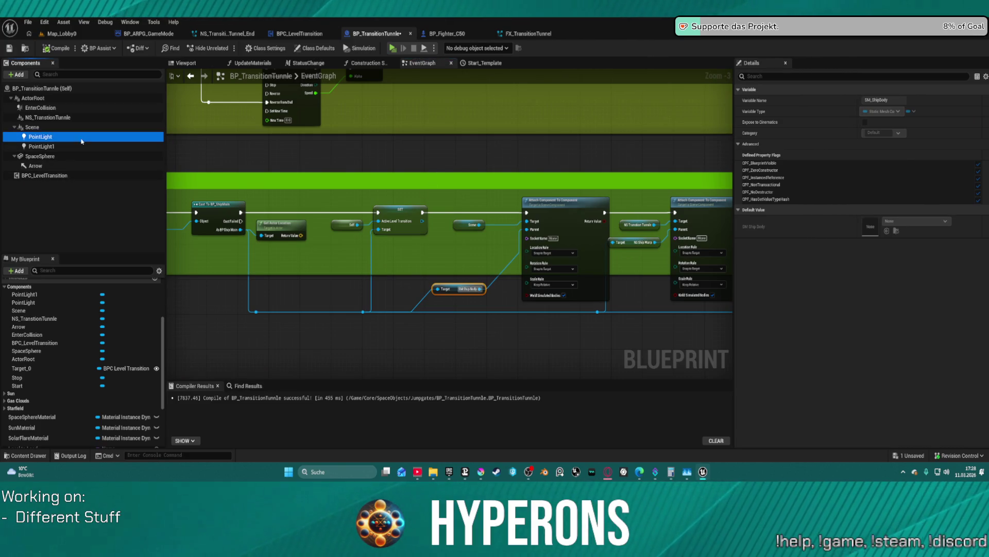
ctrl+click(98, 147)
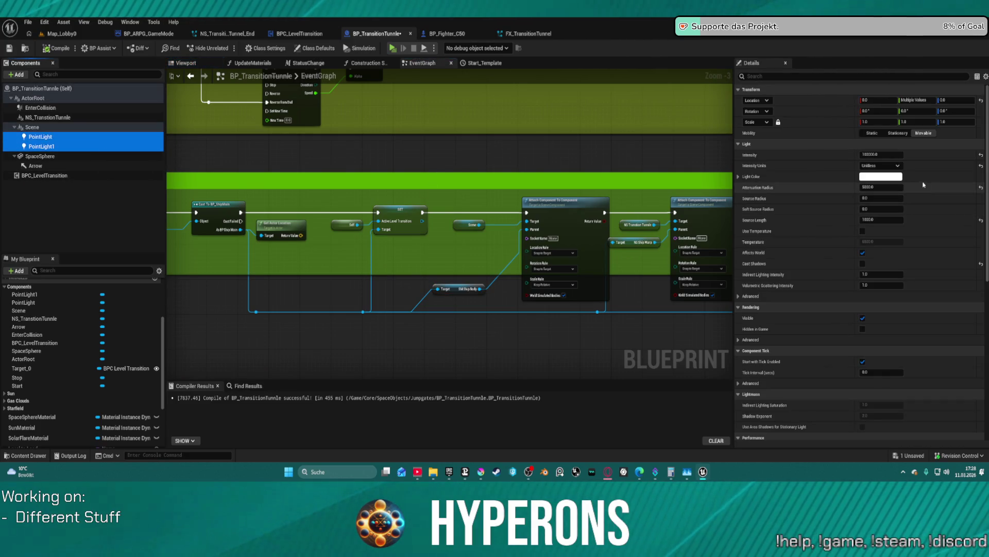
key(ctrl+z)
click(897, 230)
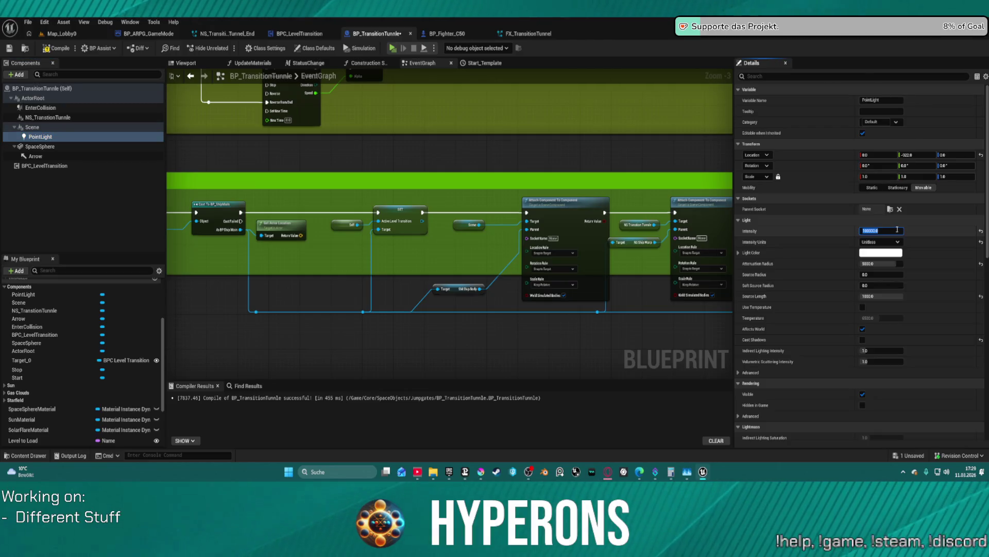
key(Return)
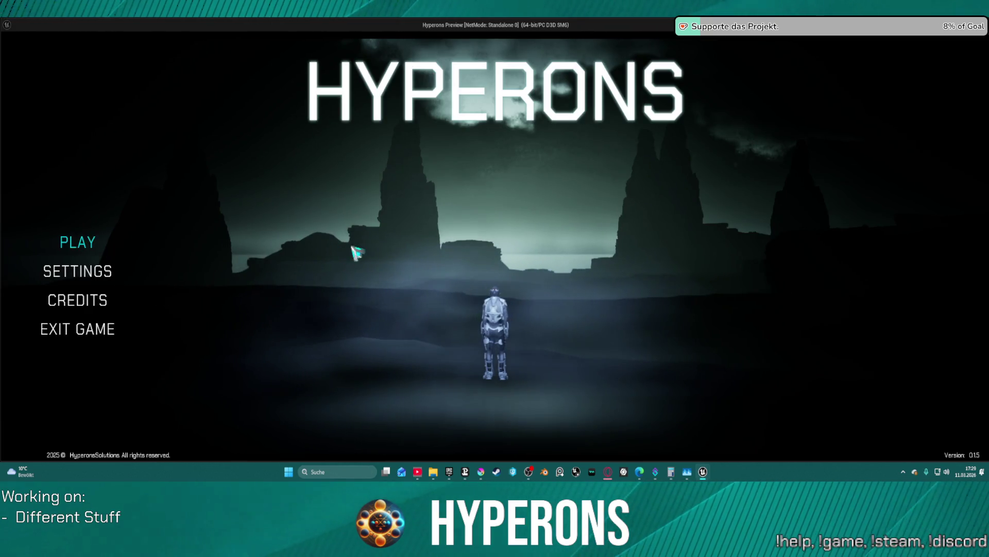
click(77, 243)
click(418, 401)
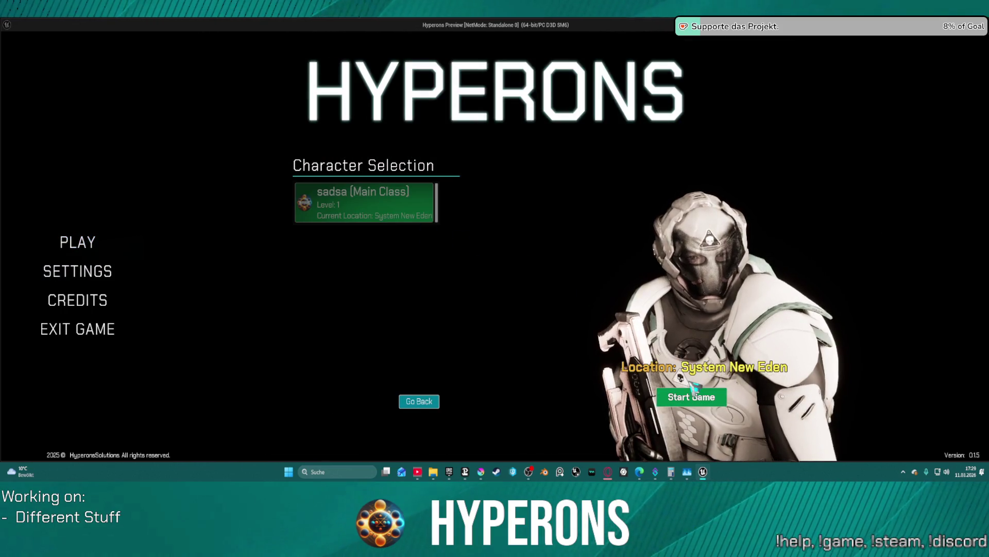
click(700, 397)
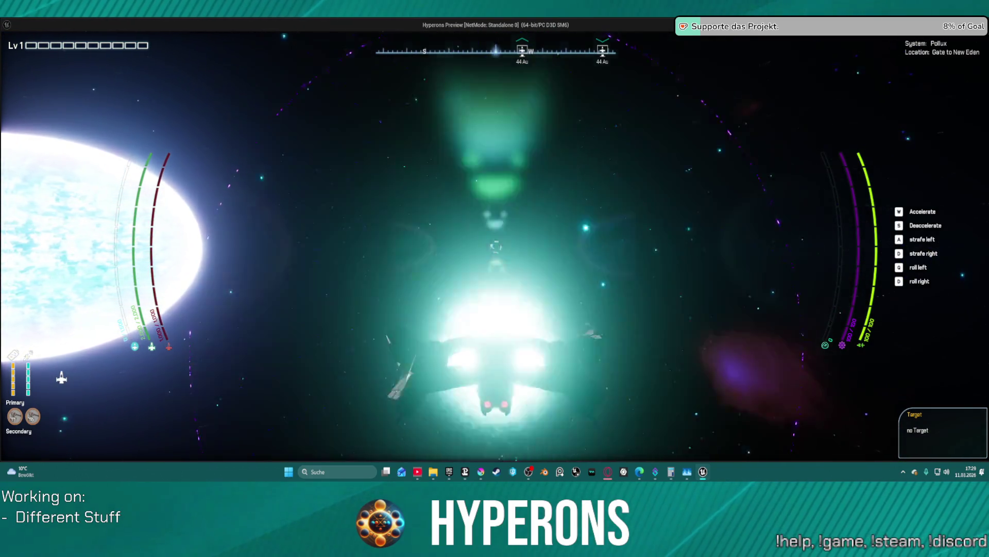
key(Escape)
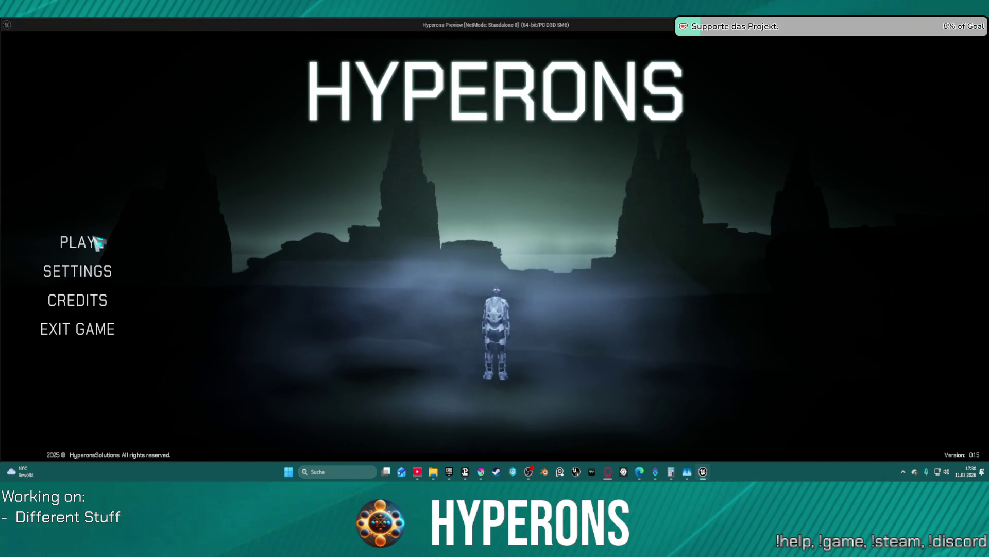
Launch the game with the existing System Pollux character, starting near the Gate to New Eden.
click(77, 241)
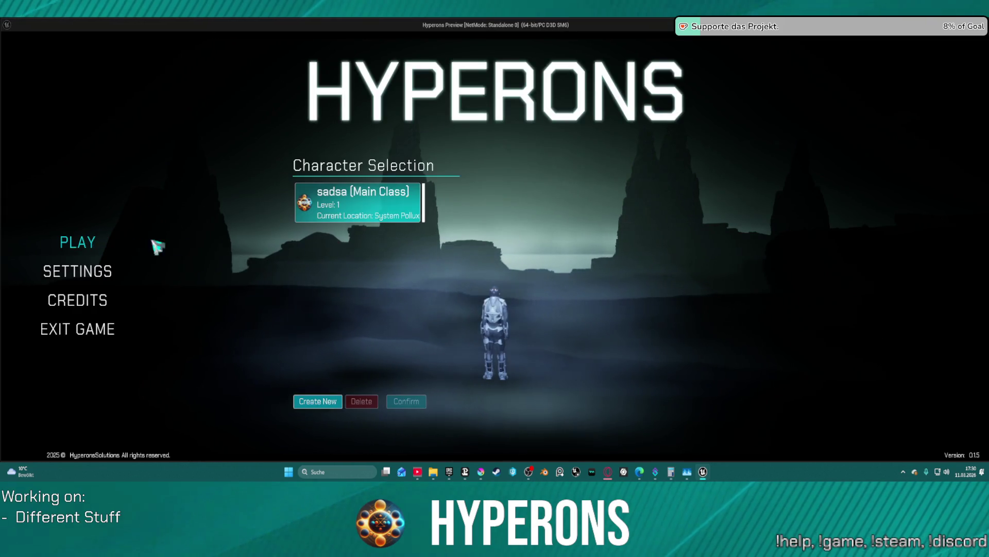
click(361, 211)
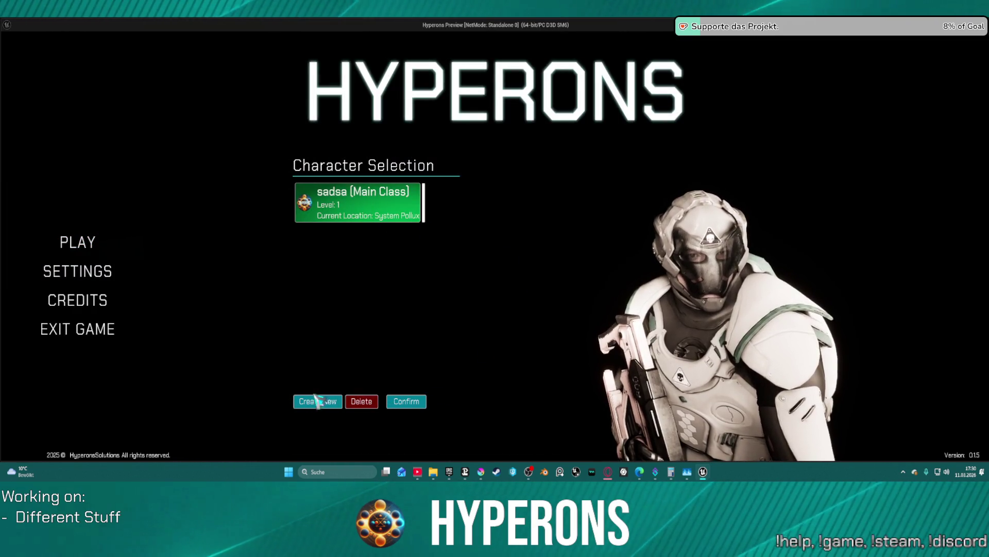
click(407, 401)
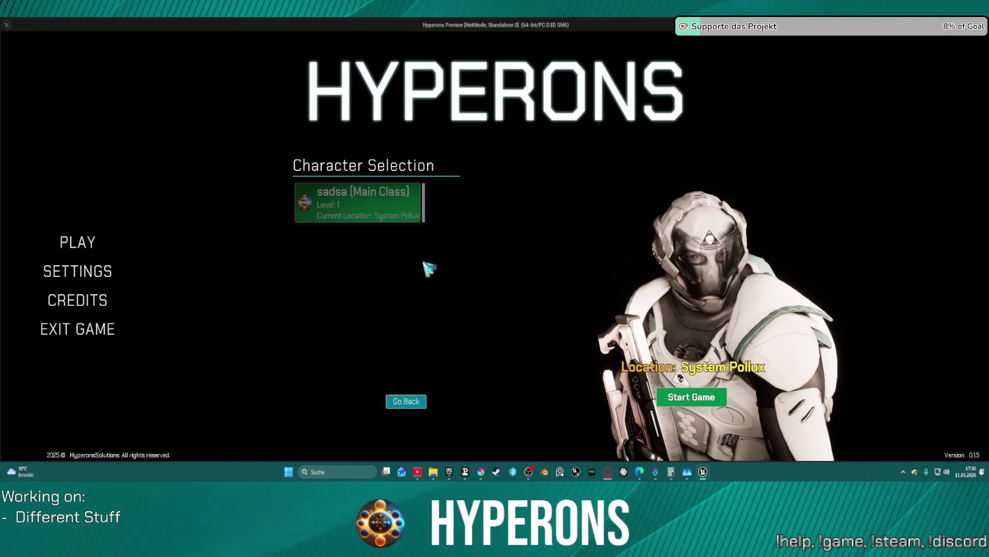
click(691, 397)
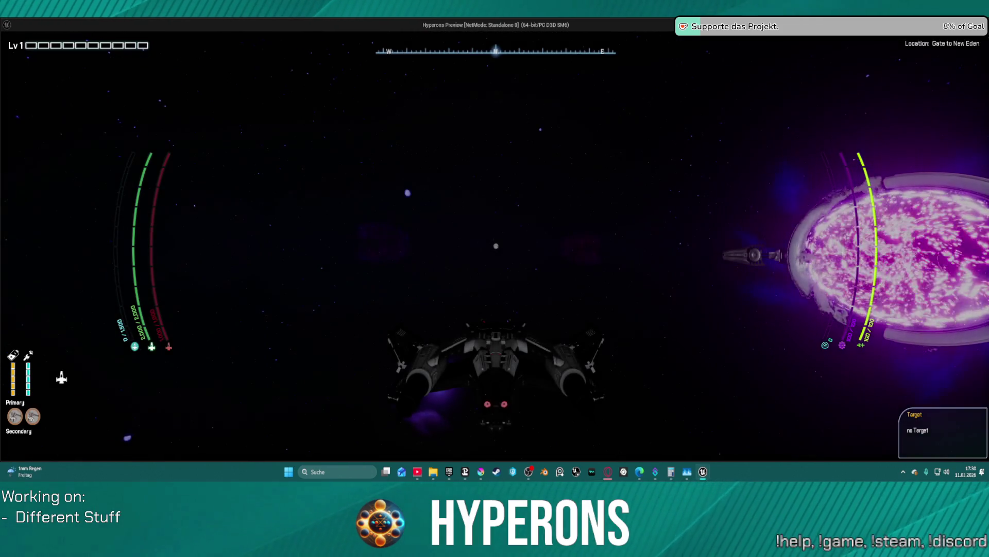
Fly the ship through the purple gate into System New Eden, then end the play test.
key(d)
key(w)
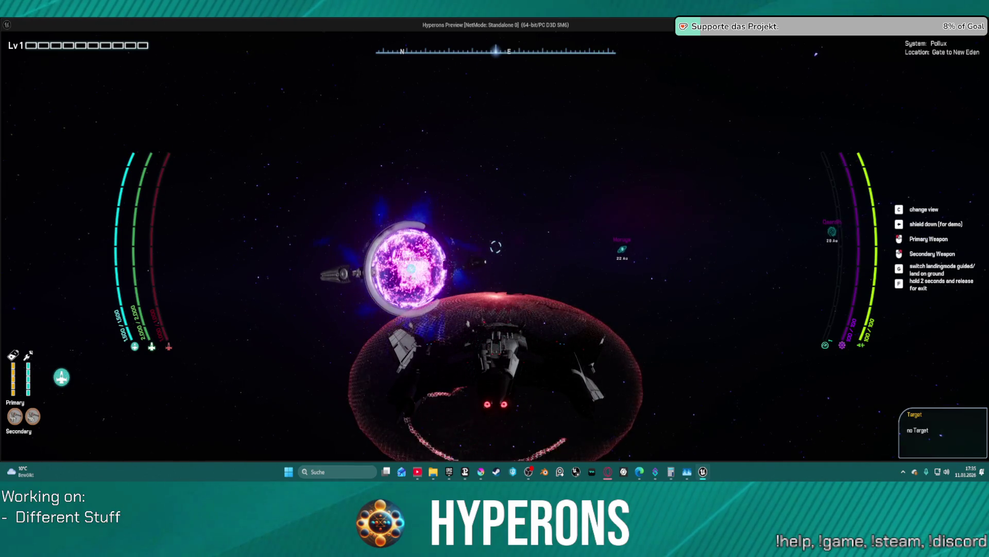
key(w)
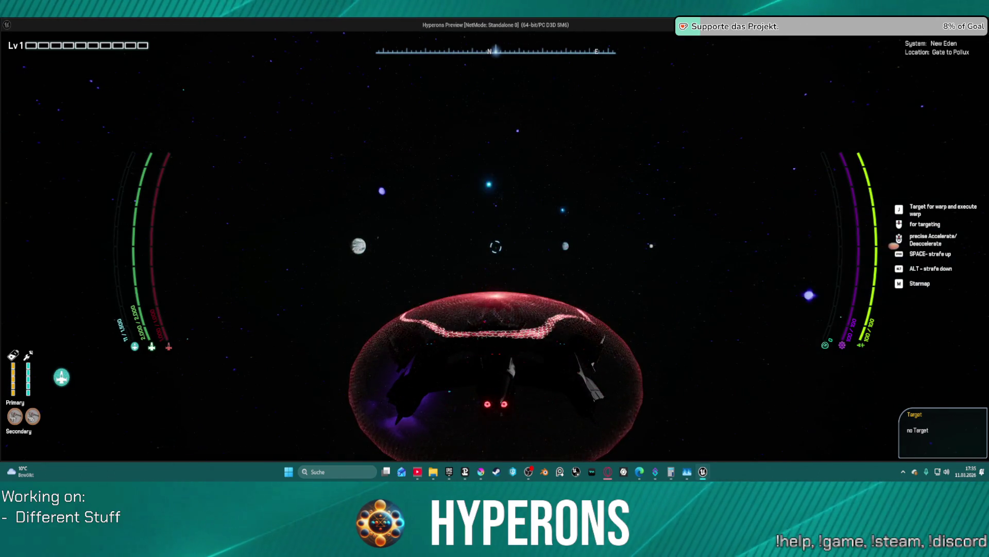
key(Escape)
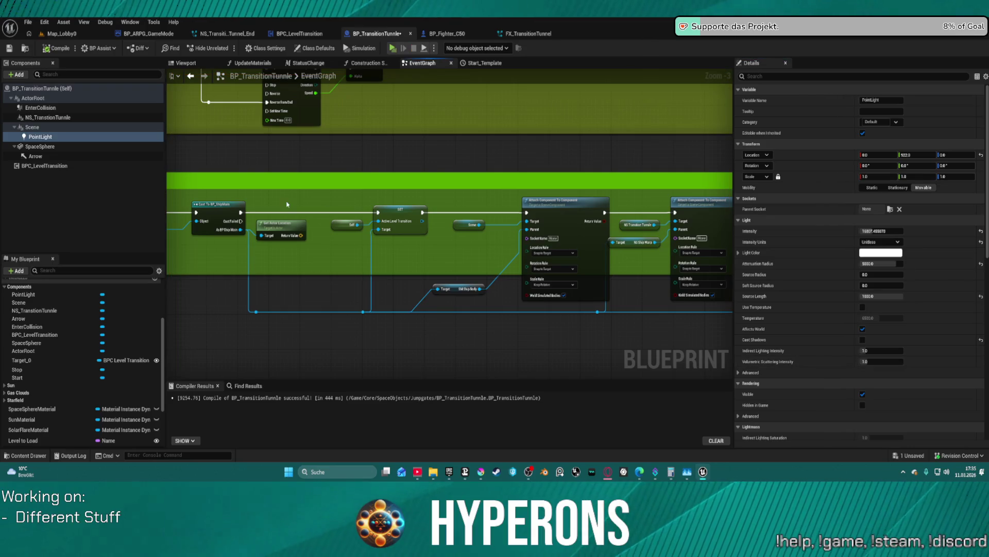
Bring the Transition to Level node into view and open its BPC_LevelTransition blueprint.
scroll(418, 170, down, 2)
scroll(418, 169, up, 2)
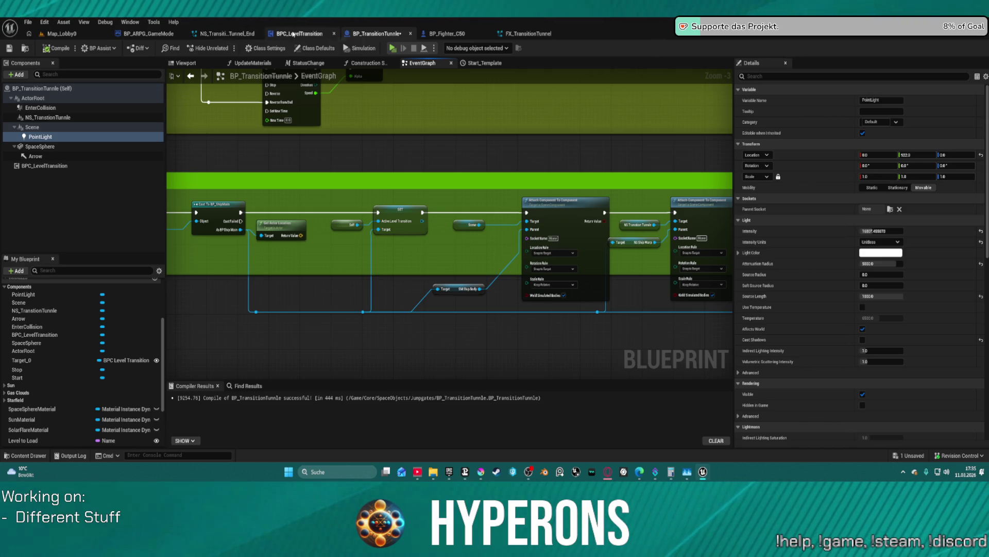
scroll(399, 153, down, 4)
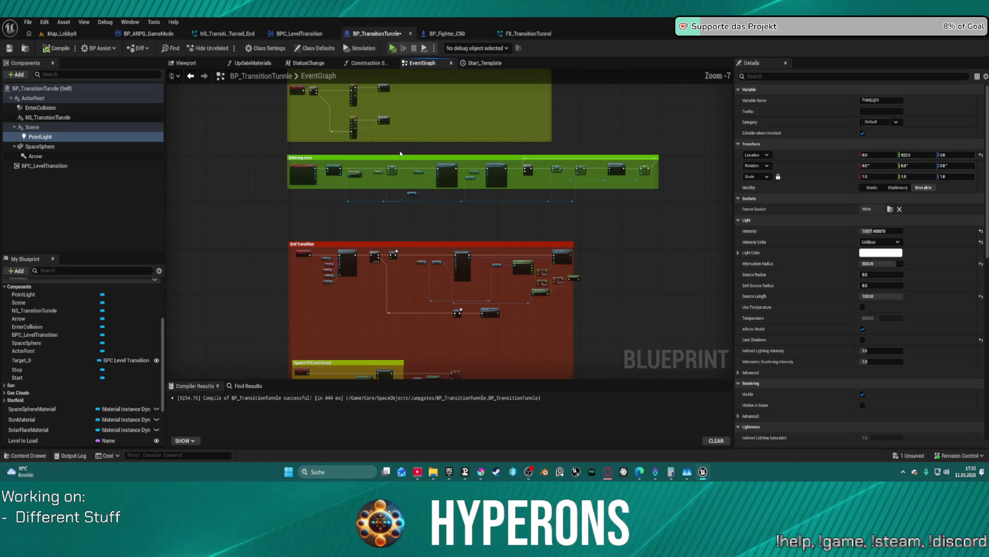
scroll(394, 229, up, 8)
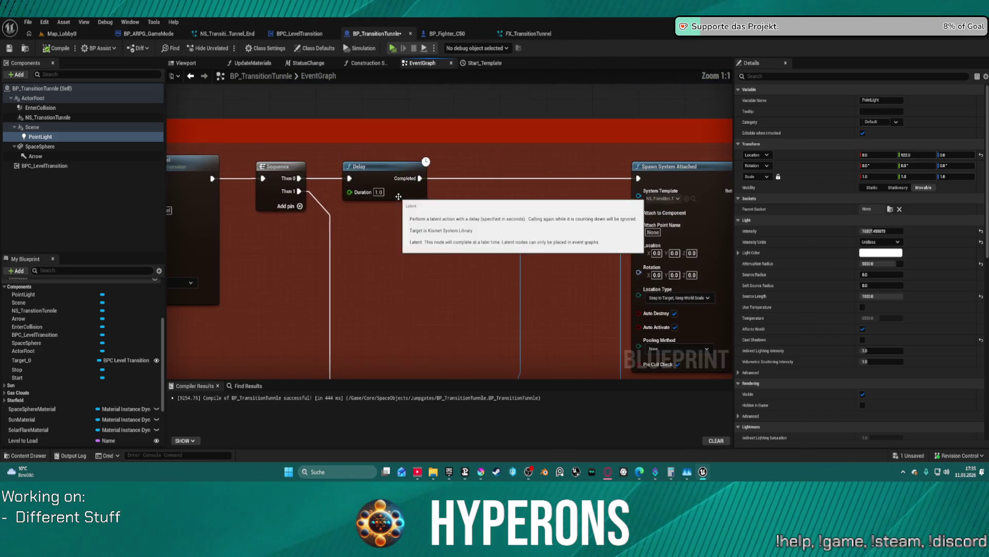
drag(401, 242, 475, 236)
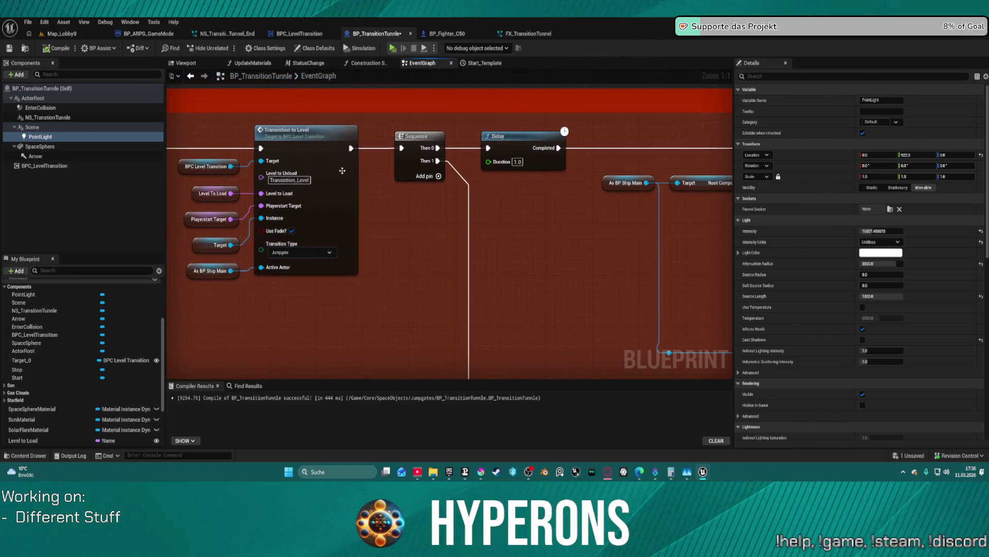
double_click(343, 170)
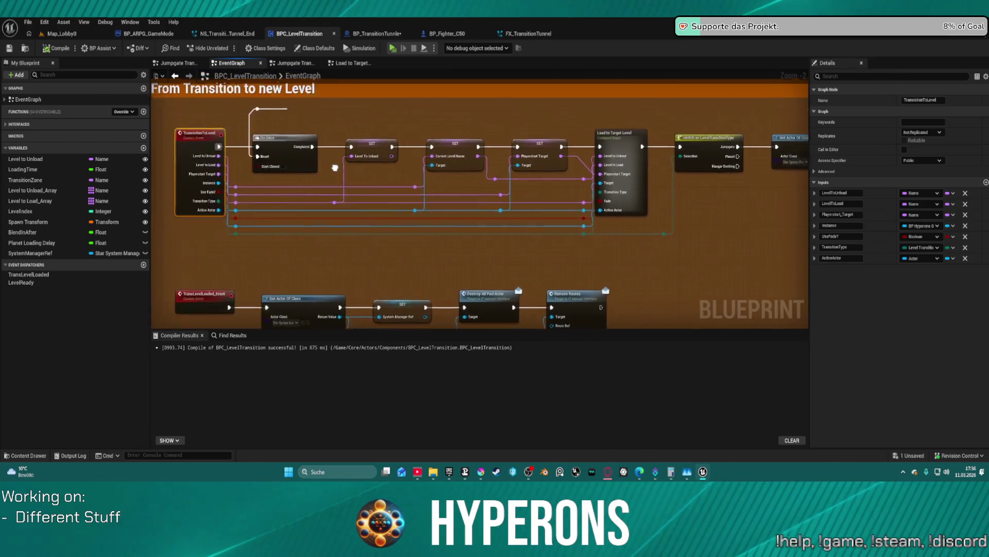
In the Load to Target Level graph, wire the Sequence's Then 1 output to Unload Stream Level.
drag(367, 172, 330, 171)
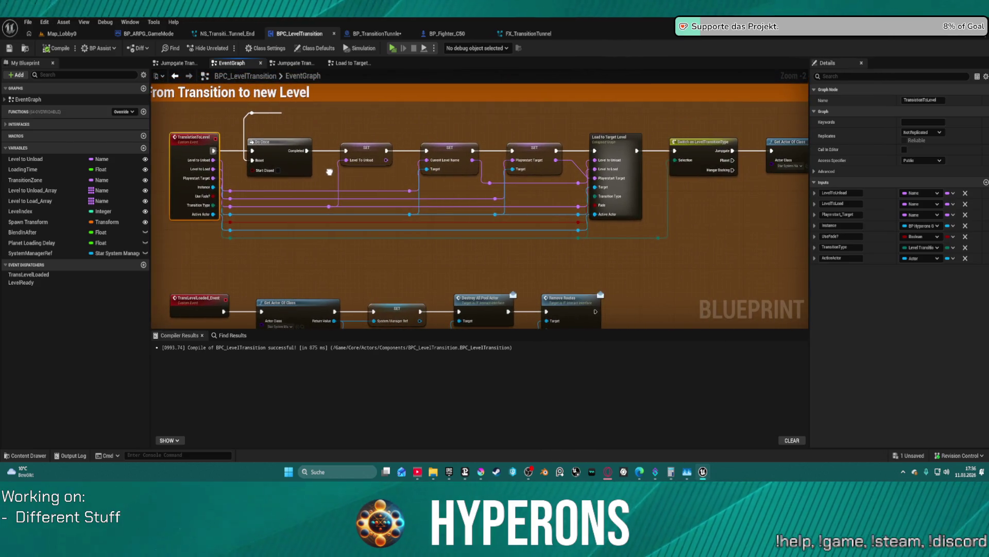
double_click(626, 149)
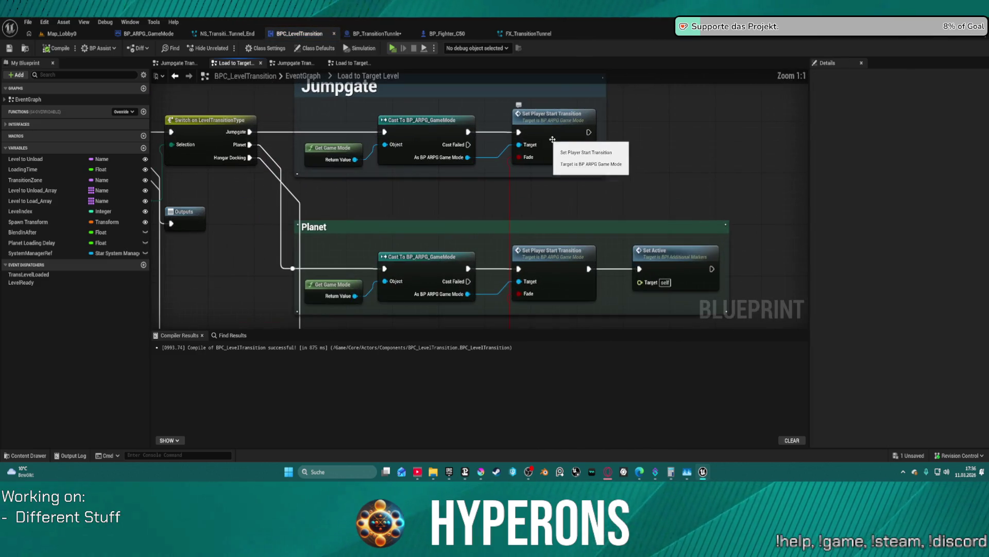
scroll(551, 138, down, 2)
drag(405, 179, 559, 179)
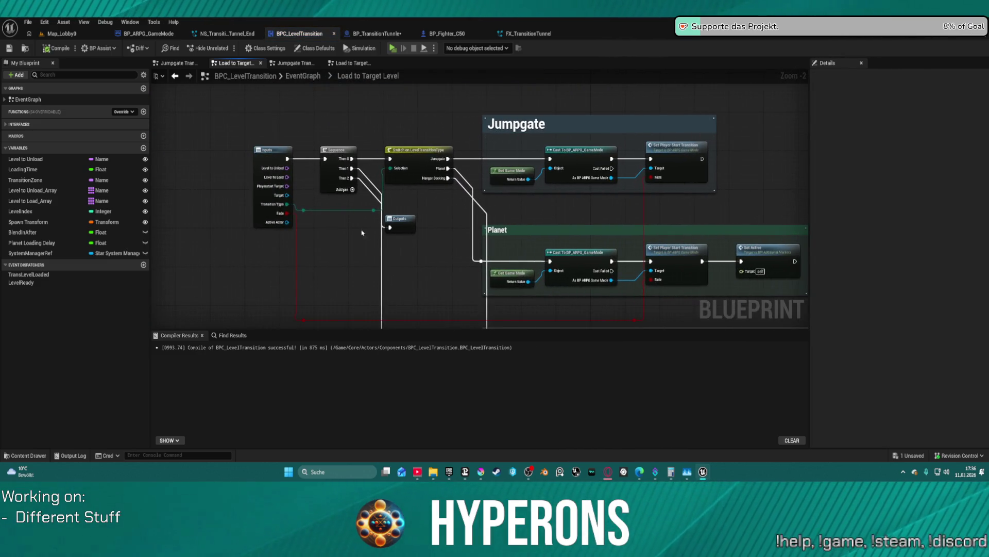
mouse_move(400, 219)
mouse_down()
mouse_move(423, 155)
mouse_move(379, 141)
mouse_move(356, 230)
mouse_move(433, 256)
mouse_move(439, 101)
mouse_move(418, 190)
mouse_up()
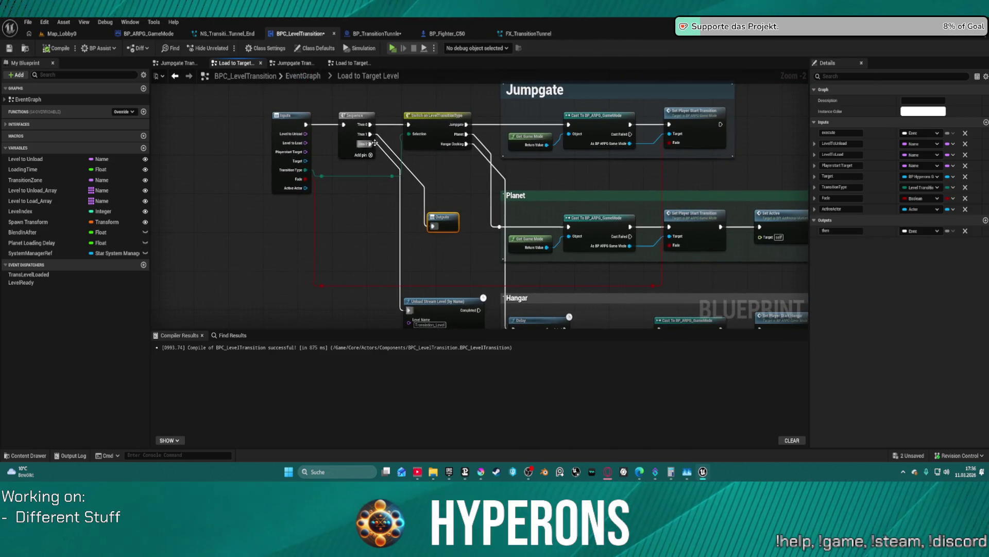
drag(370, 134, 412, 310)
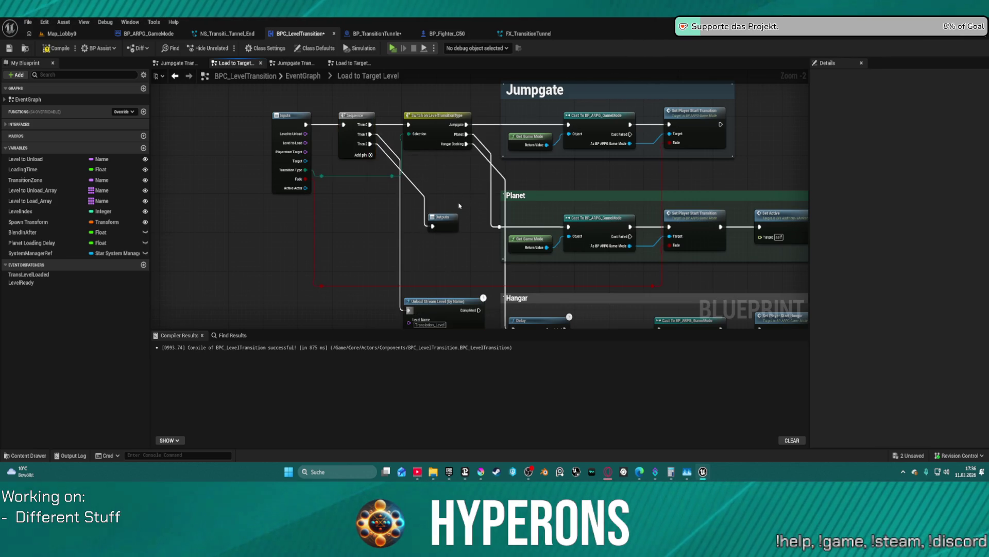
drag(459, 210, 414, 219)
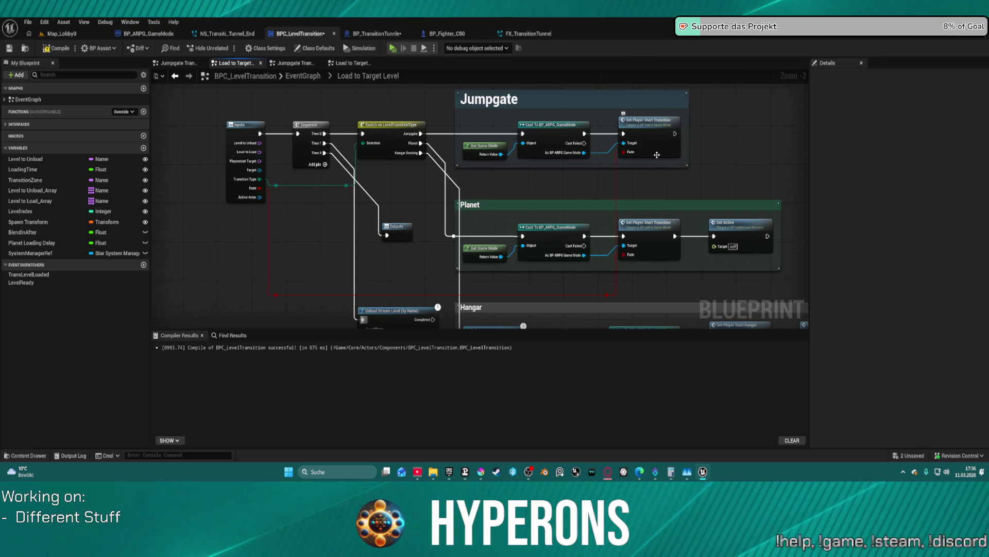
Jump from the Set Player Start Transition call to its event in BP_ARPG_GameMode.
click(411, 232)
drag(662, 176, 586, 232)
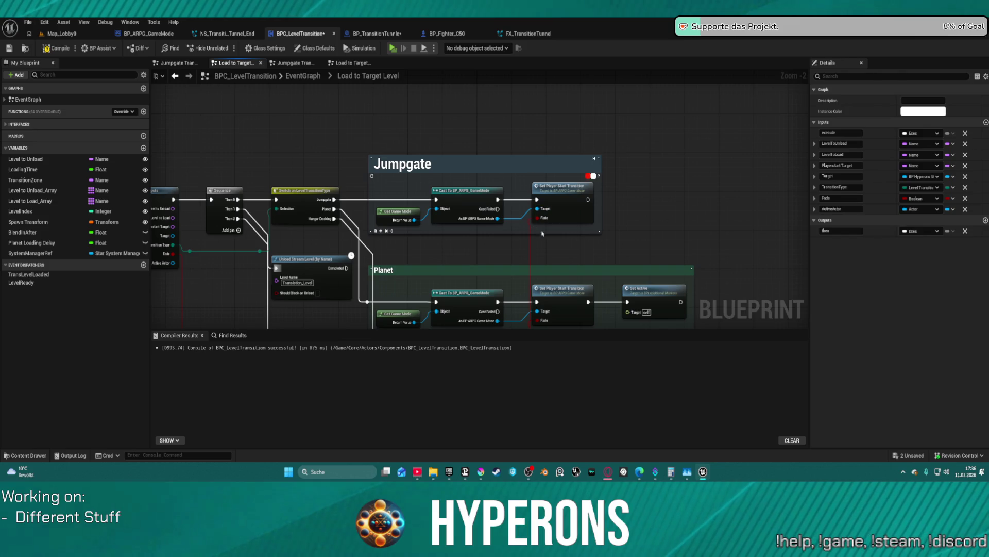
click(560, 206)
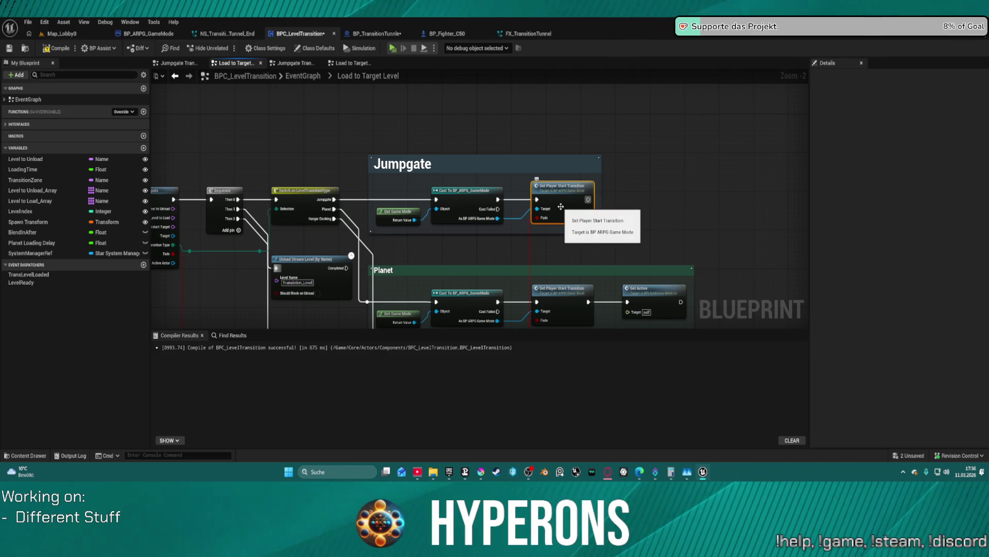
double_click(560, 206)
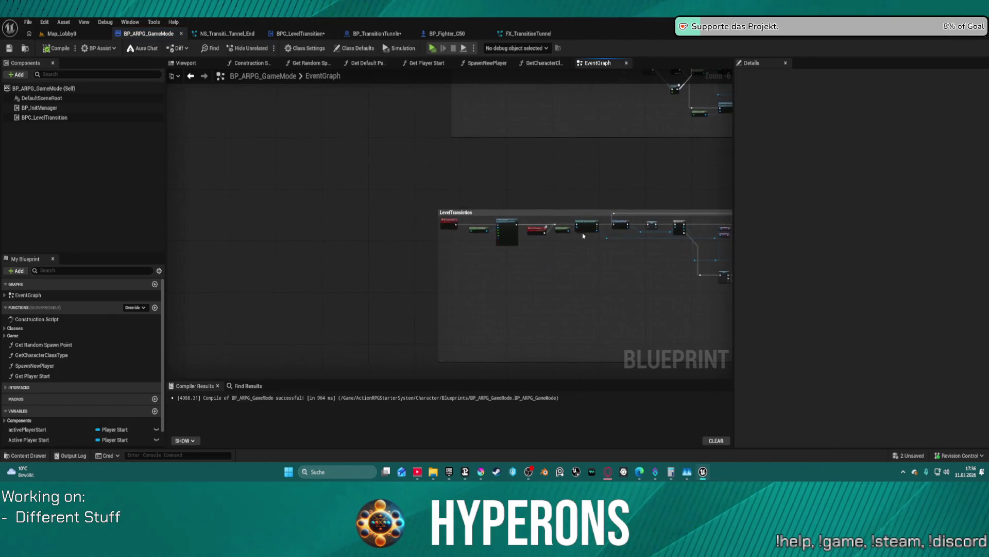
Add a Print String after the Delay's Completed pin reading 'Waiting for PlayerStarts'.
scroll(431, 233, down, 6)
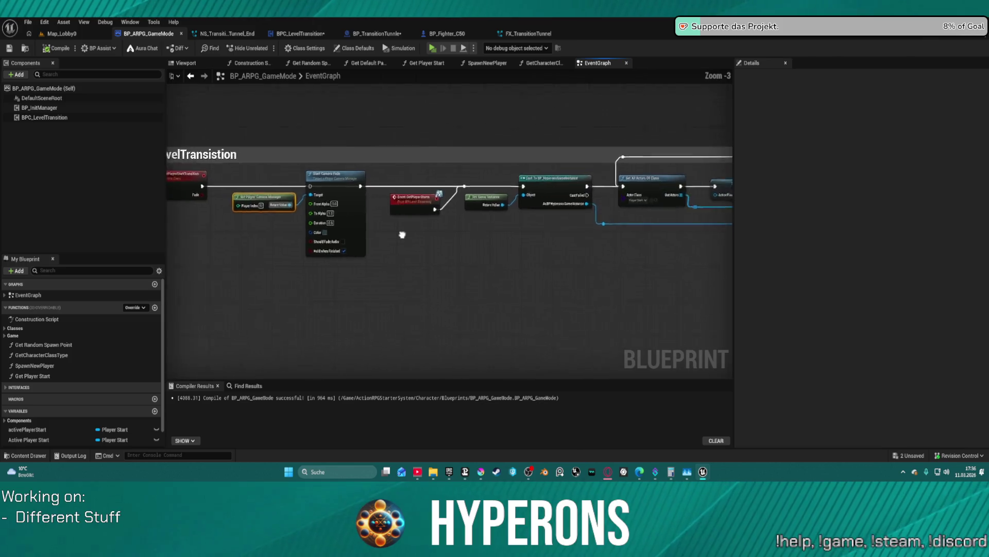
drag(367, 217, 277, 184)
scroll(420, 236, up, 5)
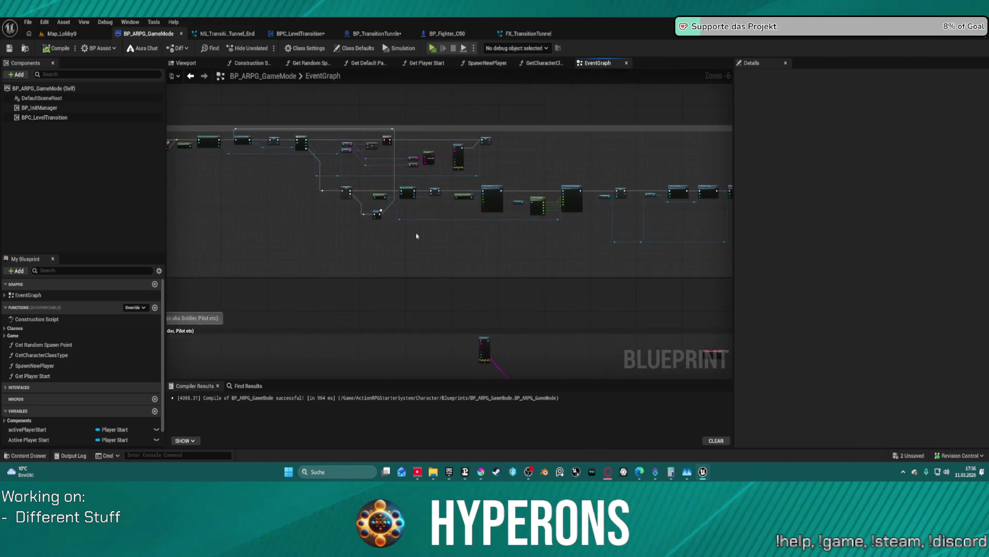
mouse_move(387, 243)
mouse_down()
mouse_move(249, 314)
mouse_move(476, 381)
mouse_move(454, 387)
mouse_move(466, 391)
mouse_up()
mouse_move(371, 360)
mouse_down()
mouse_move(272, 369)
mouse_move(396, 375)
mouse_move(386, 352)
mouse_move(438, 330)
mouse_up()
text(print)
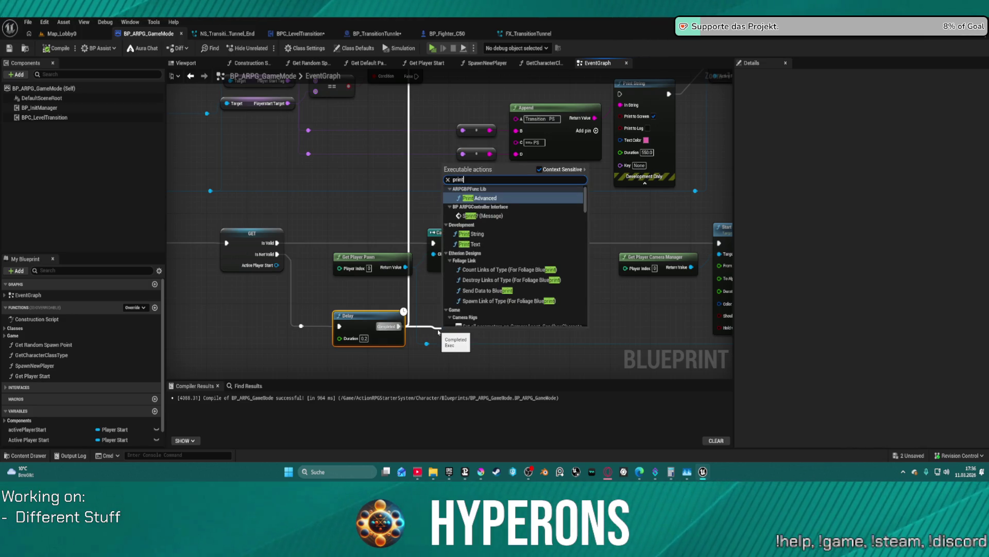
click(516, 233)
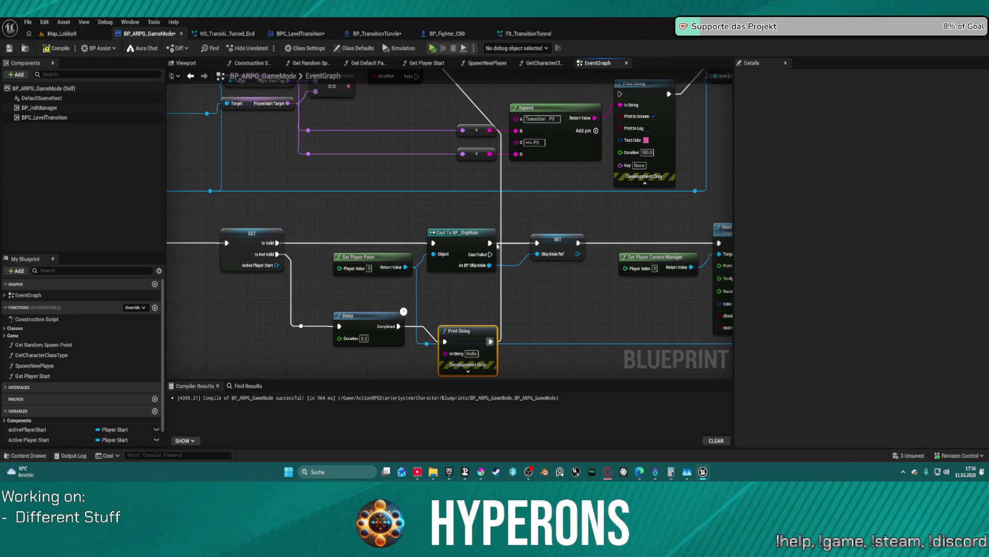
drag(490, 347, 481, 331)
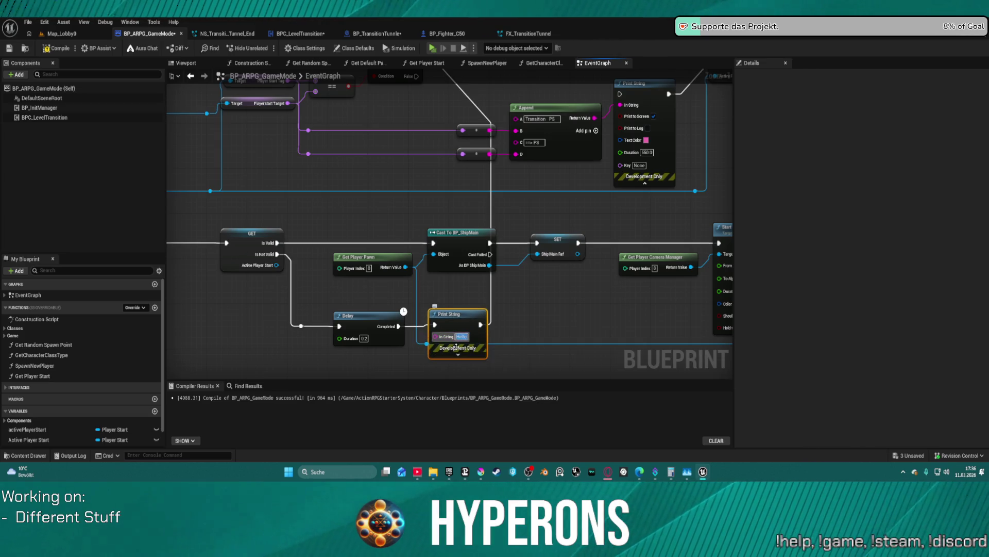
mouse_move(455, 350)
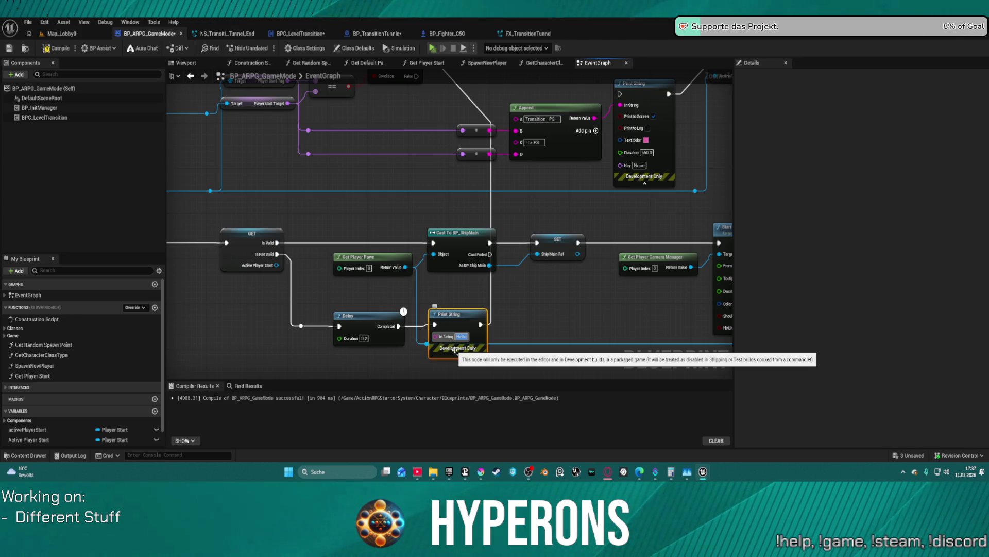
text(Wait)
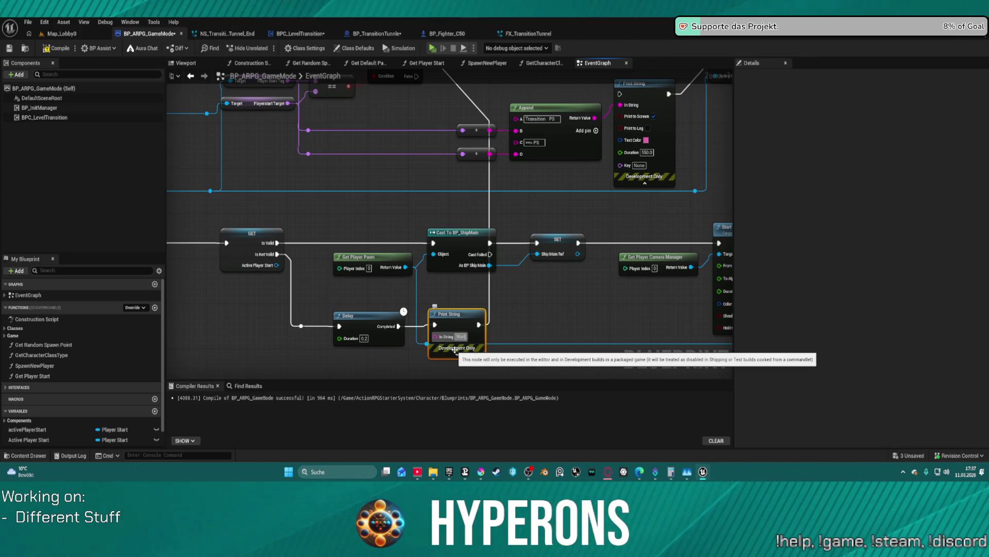
text(ing for)
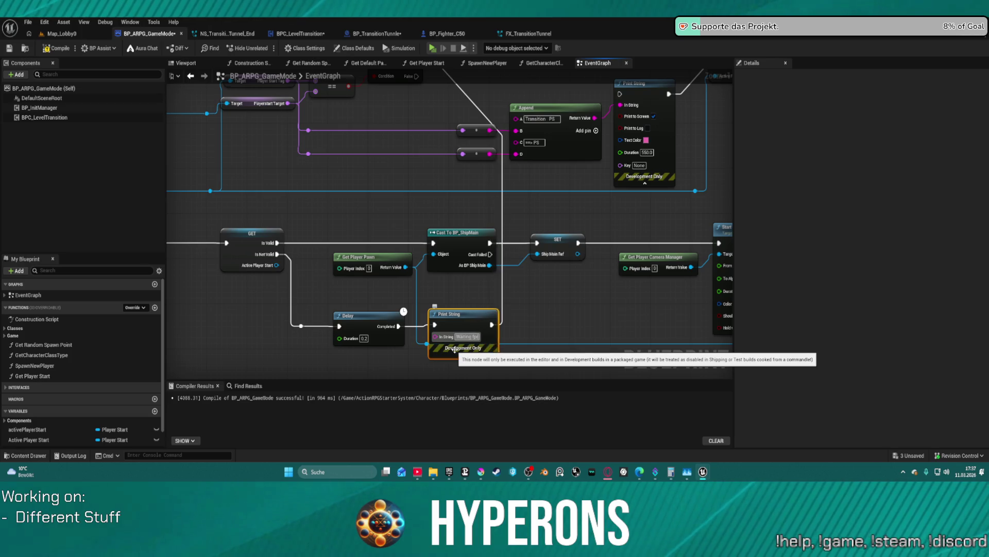
text( Player)
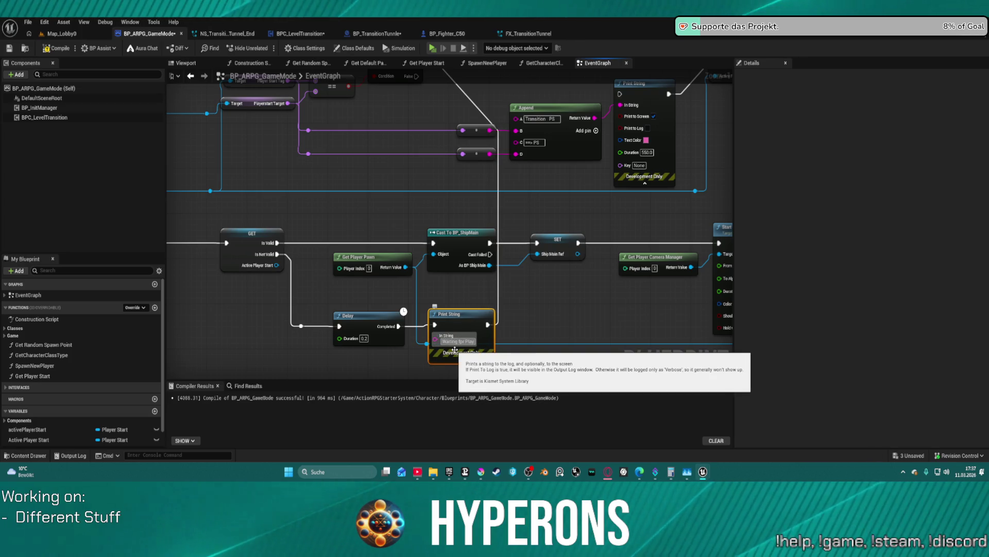
key(BackSpace)
key(BackSpace)
text(erStar)
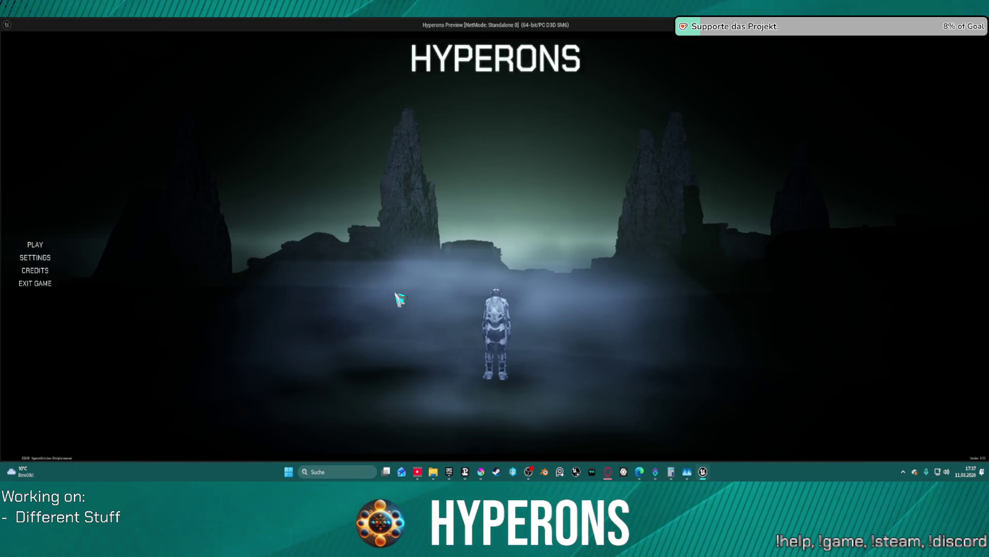
Start the game with the existing character and steer the ship through the tunnel.
click(80, 242)
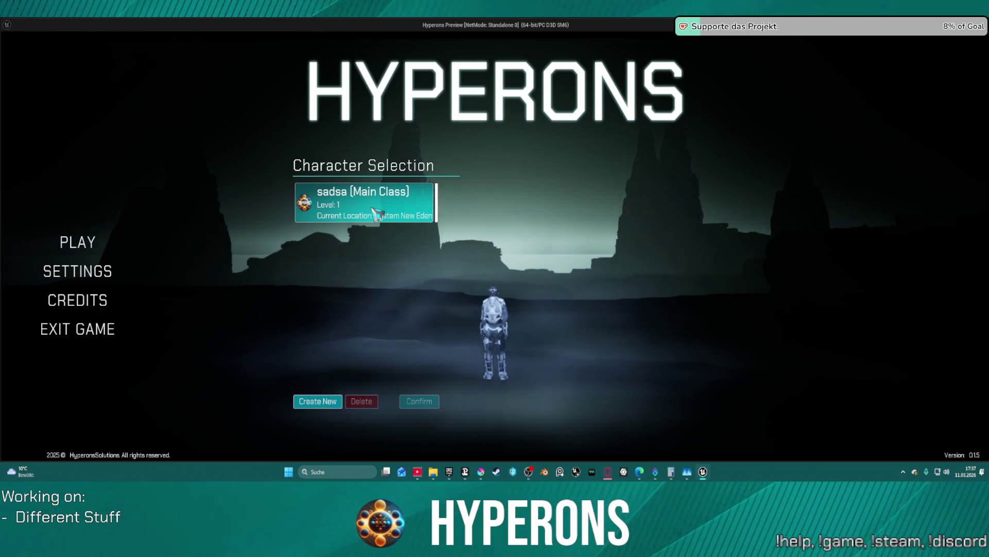
click(377, 212)
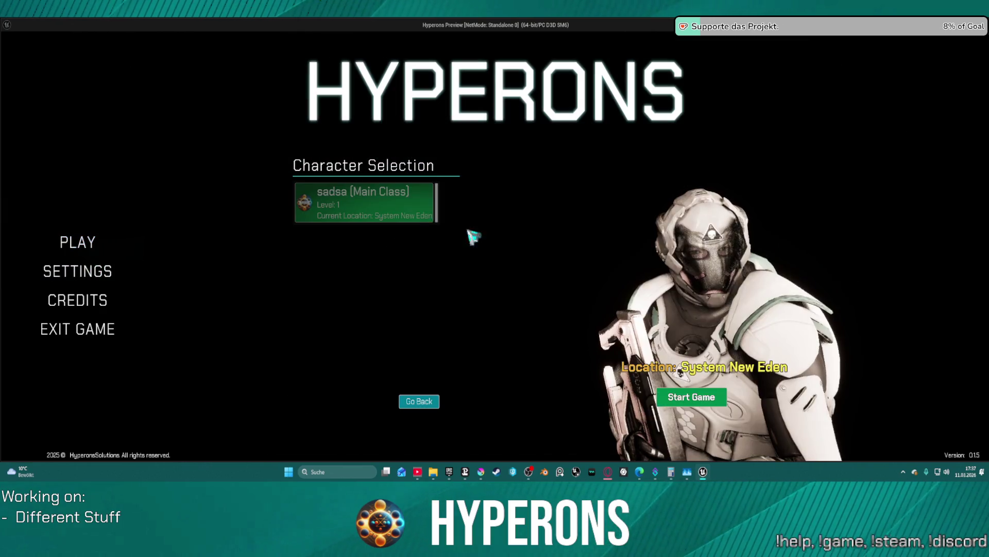
click(691, 397)
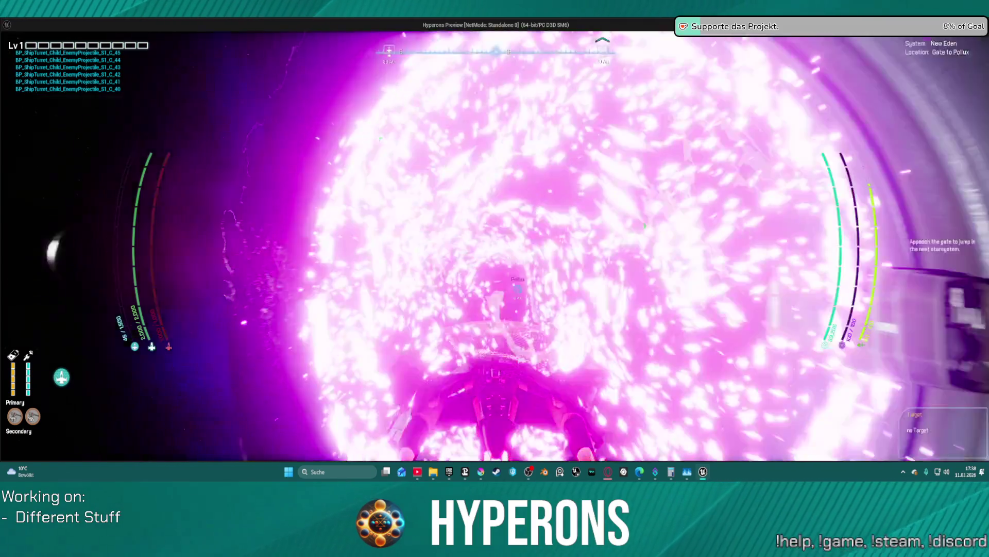
key(a)
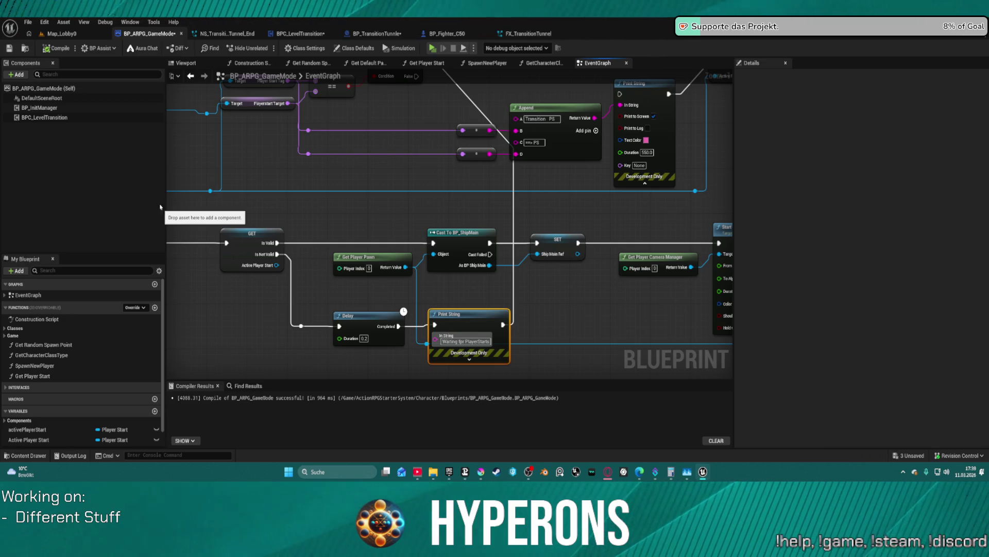
Follow the spawn chain to Start Camera Fade and show BP_InitManager's Details.
mouse_move(599, 301)
mouse_down()
mouse_move(486, 300)
mouse_move(400, 280)
mouse_move(614, 335)
mouse_move(646, 377)
mouse_move(924, 440)
mouse_move(924, 414)
mouse_move(637, 400)
mouse_move(632, 350)
mouse_move(402, 347)
mouse_move(172, 272)
mouse_up()
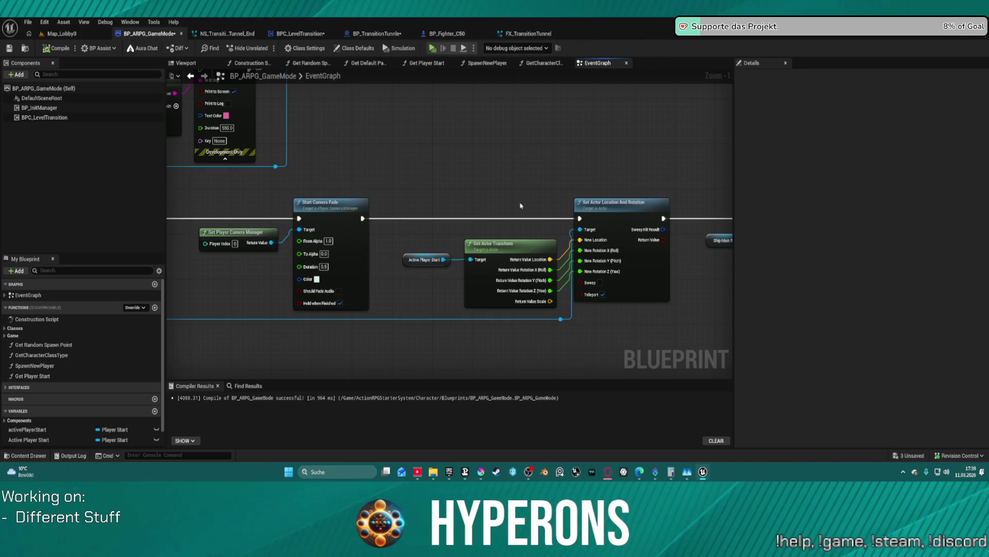
mouse_move(415, 234)
mouse_down()
mouse_move(440, 211)
mouse_move(376, 224)
mouse_move(373, 256)
mouse_move(382, 254)
mouse_move(289, 250)
mouse_move(299, 243)
mouse_up()
scroll(17, 391, down, 1)
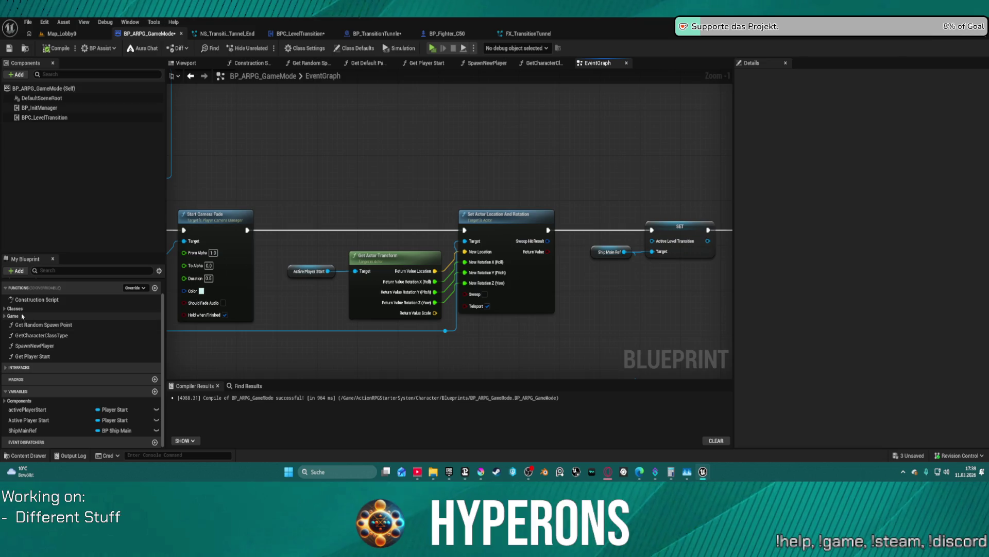
click(41, 109)
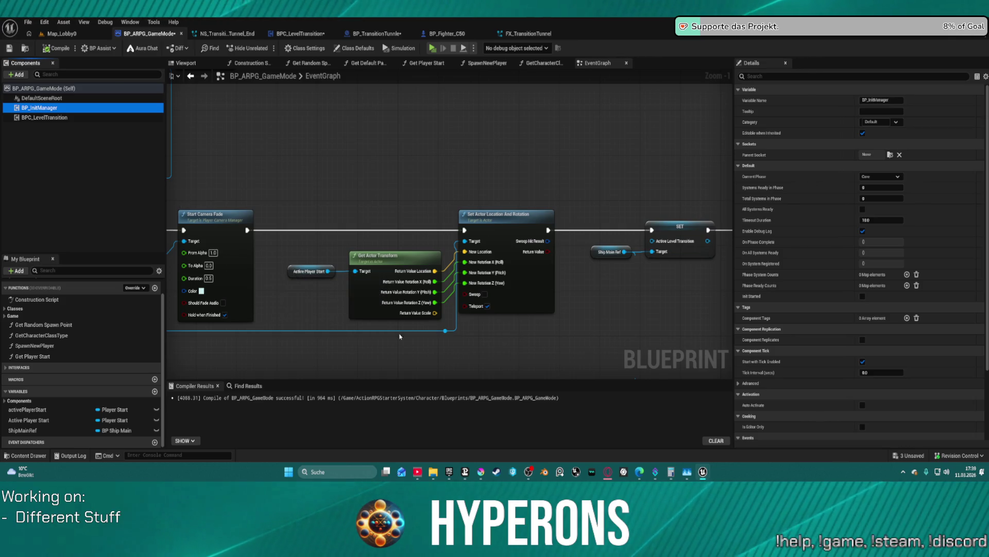
Review BP_InitManager's Current Phase options, keep Core, and open the component's context menu.
click(881, 176)
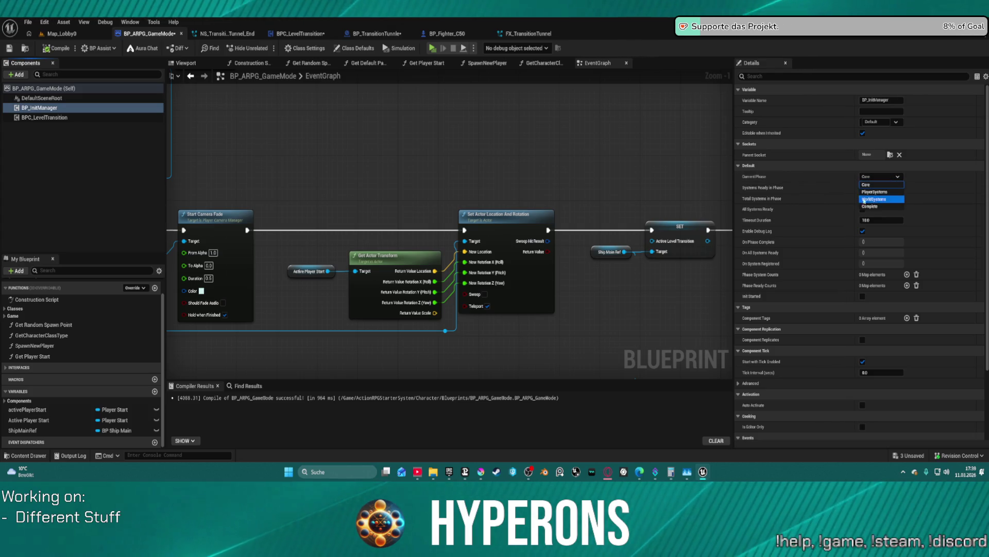
click(829, 179)
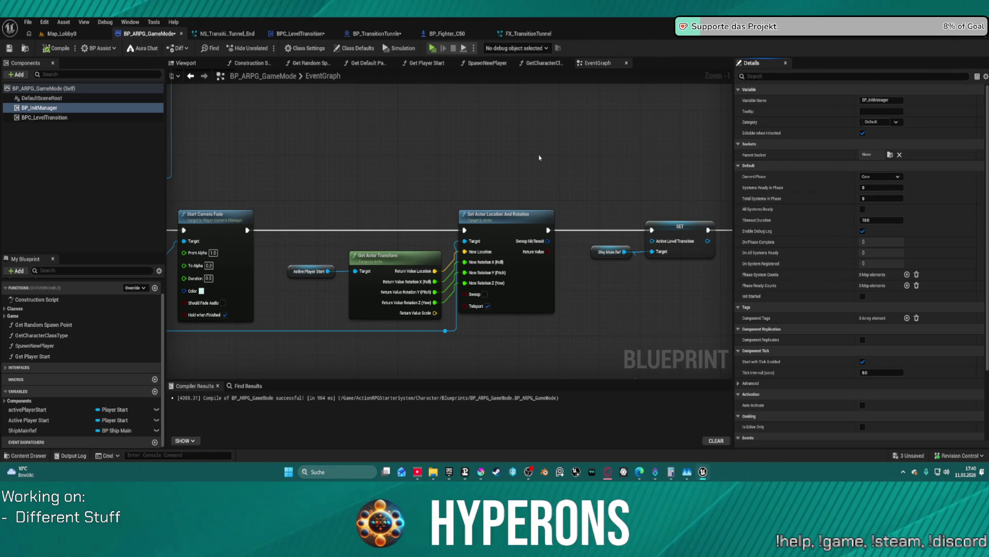
right_click(53, 108)
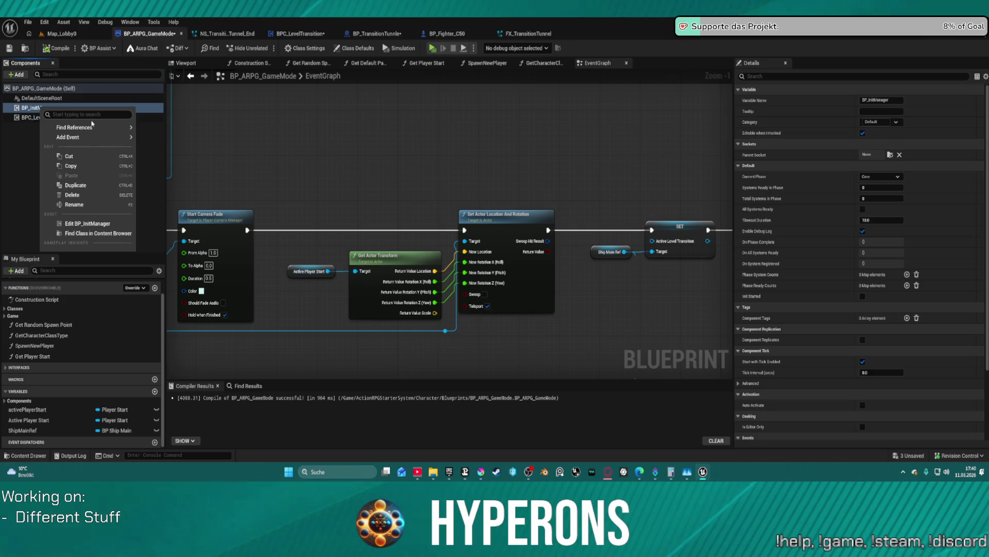
Review BP_InitManager's Initialize Phase step, ReportSystemReady and CheckPhaseComplete functions, then close the blueprint.
click(112, 224)
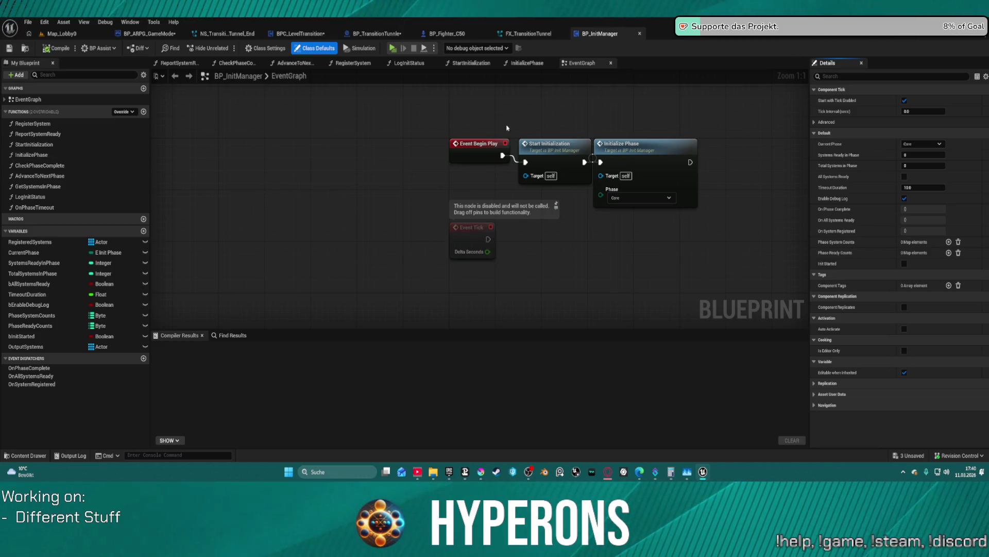
click(668, 159)
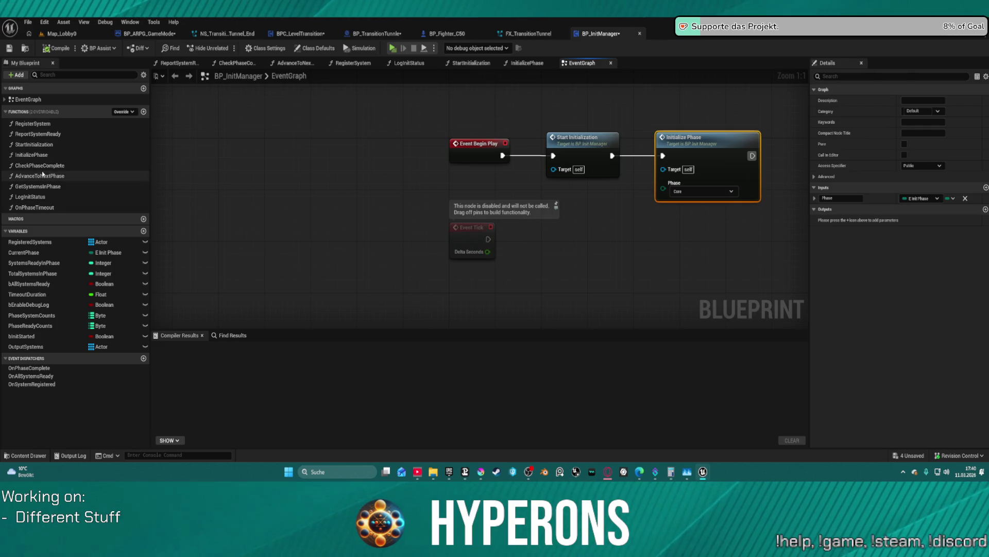
double_click(38, 134)
scroll(455, 208, up, 2)
double_click(45, 166)
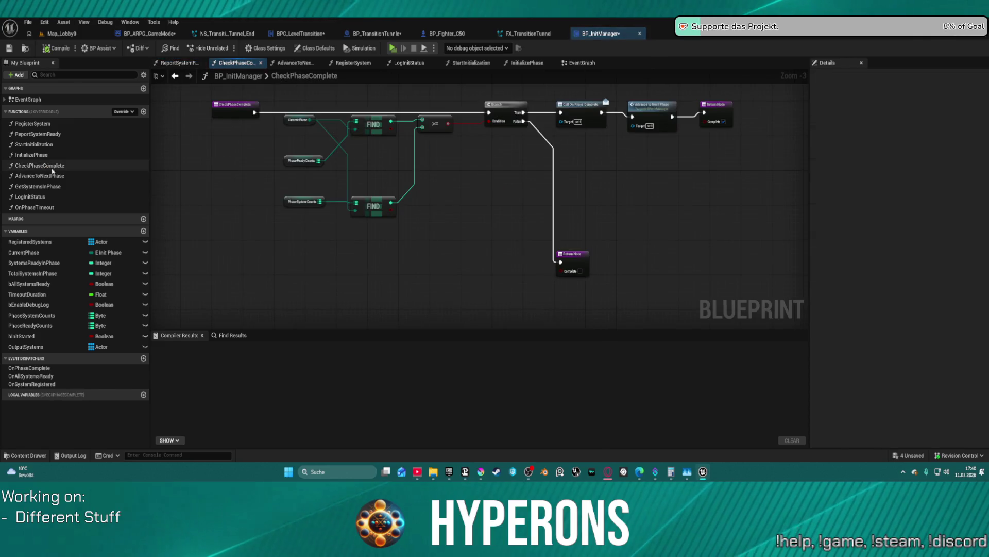
scroll(436, 211, down, 2)
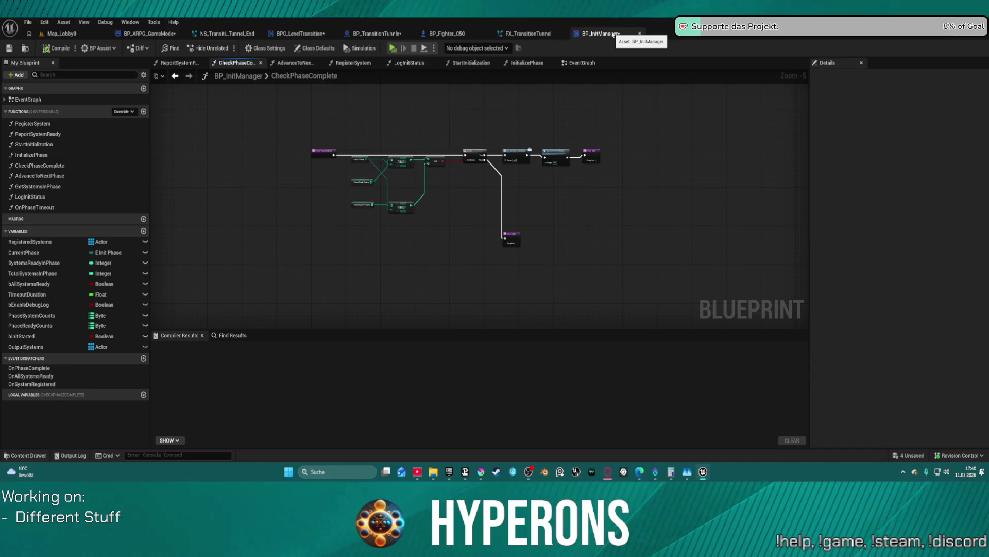
middle_click(613, 34)
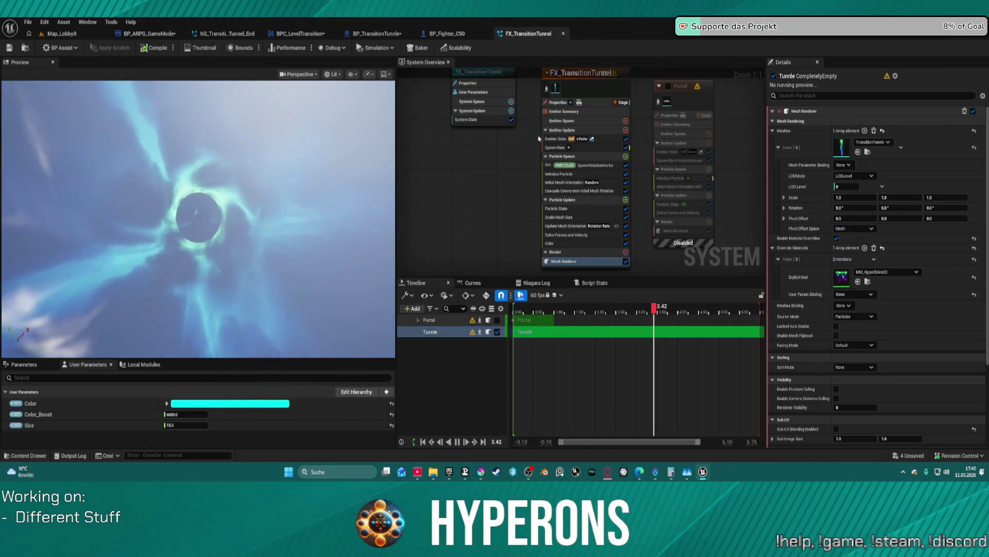
Close the FX_TransitionTunnel effect and look over the BPC_LevelTransition and BP_TransitionTunnle event graphs.
middle_click(531, 33)
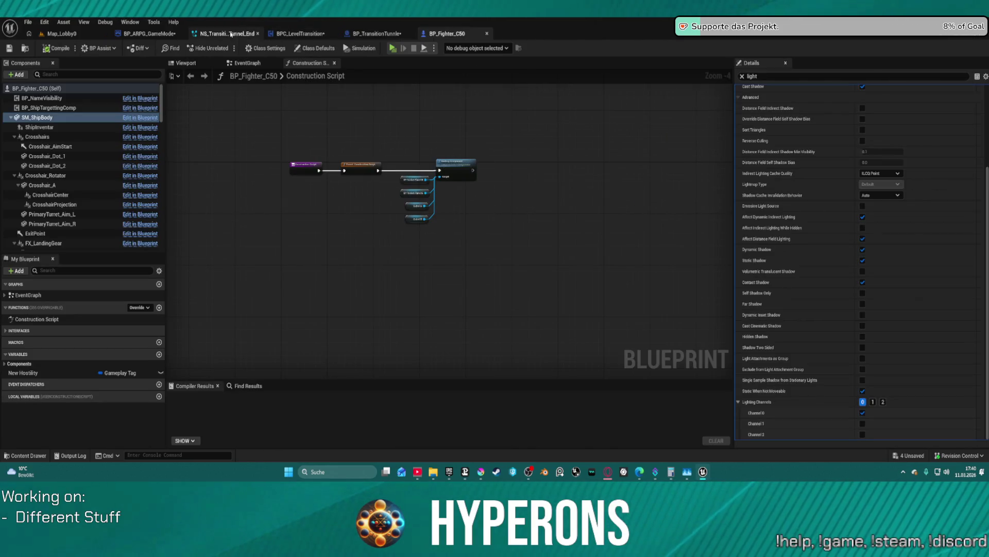
click(300, 34)
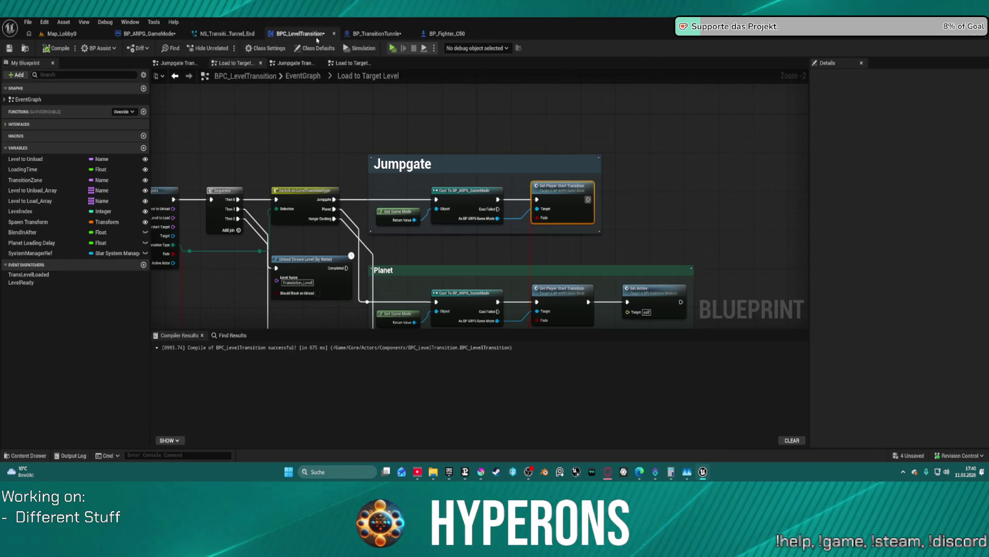
click(363, 33)
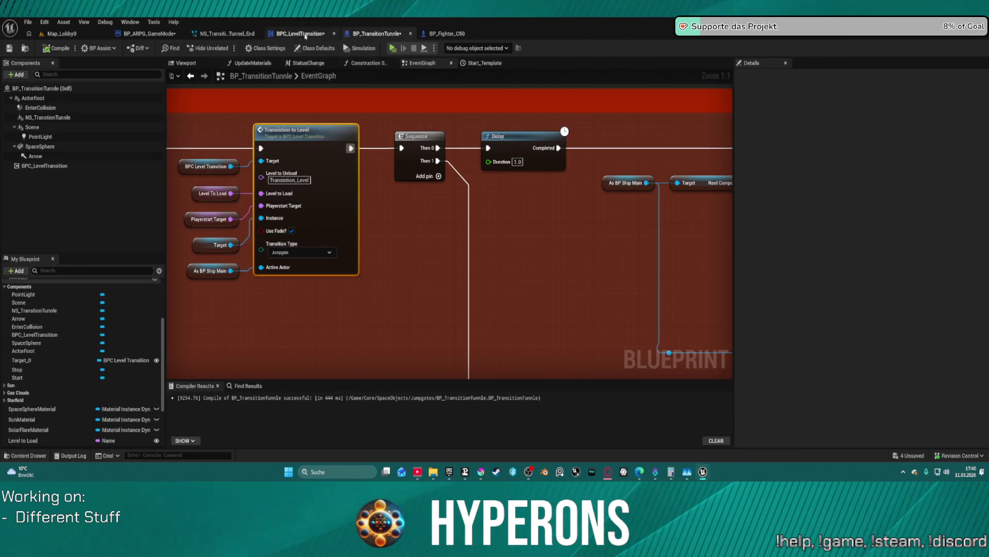
scroll(526, 227, down, 3)
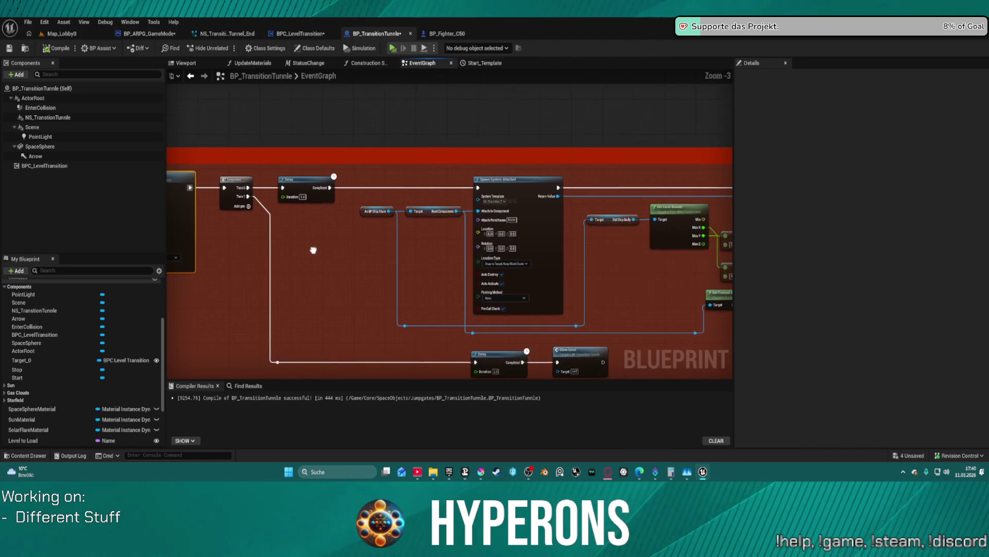
Glance at the tunnel-end effect and BPC_LevelTransition, then return to the BP_ARPG_GameMode event graph.
click(205, 35)
click(292, 33)
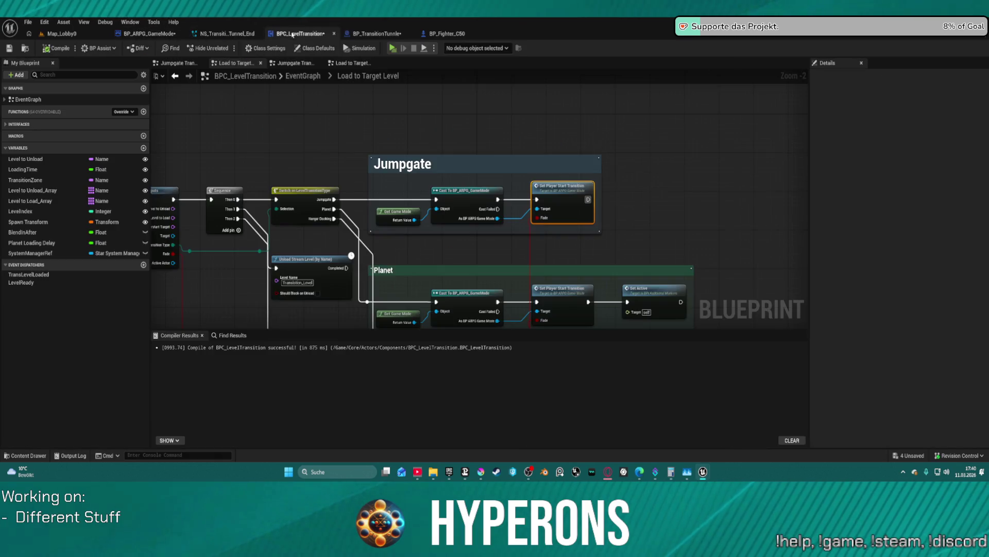
click(150, 33)
scroll(590, 244, down, 2)
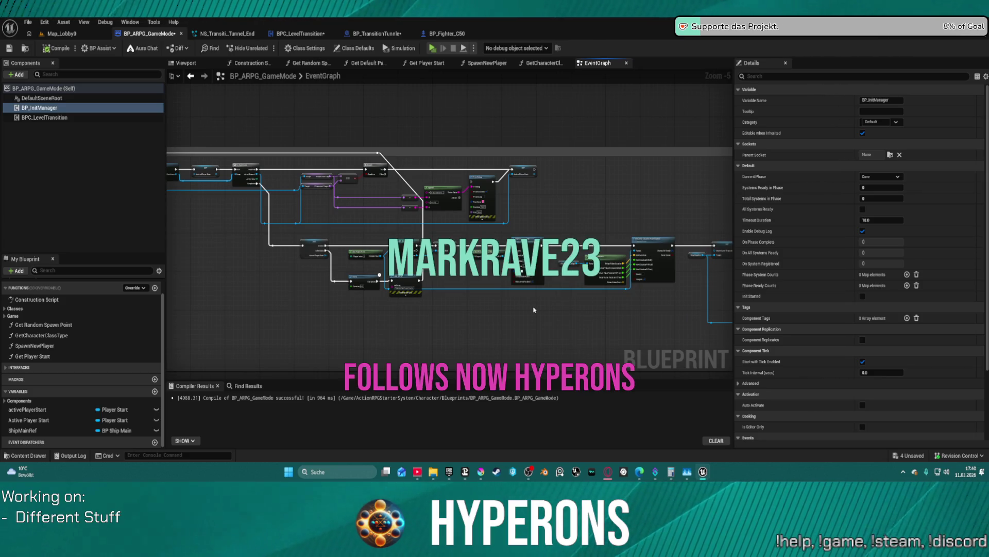
drag(542, 331, 437, 310)
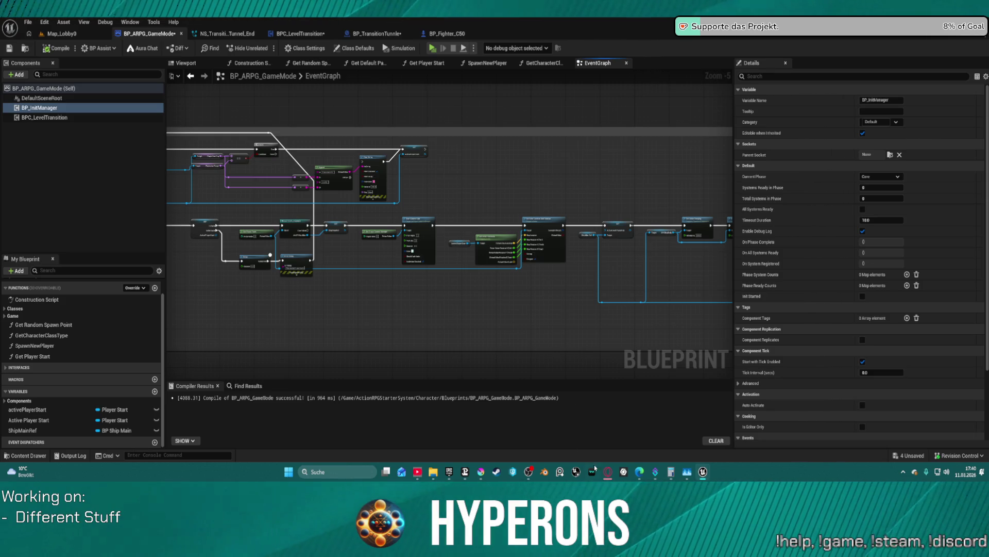
mouse_move(660, 475)
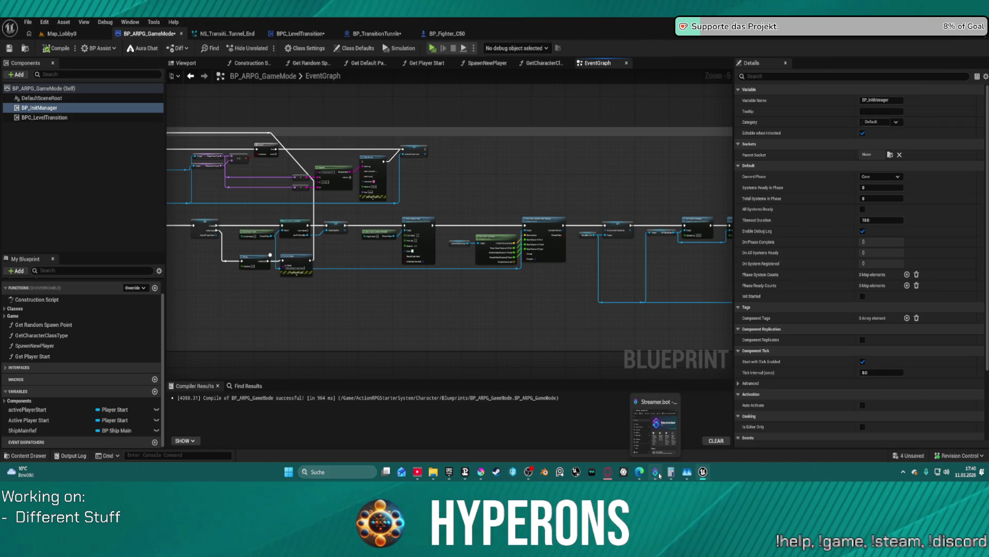
click(659, 475)
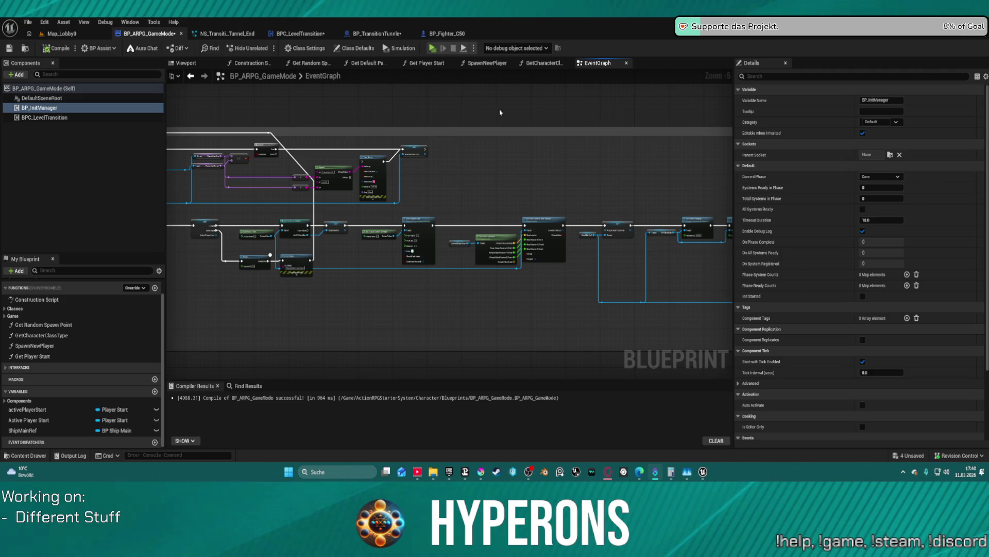
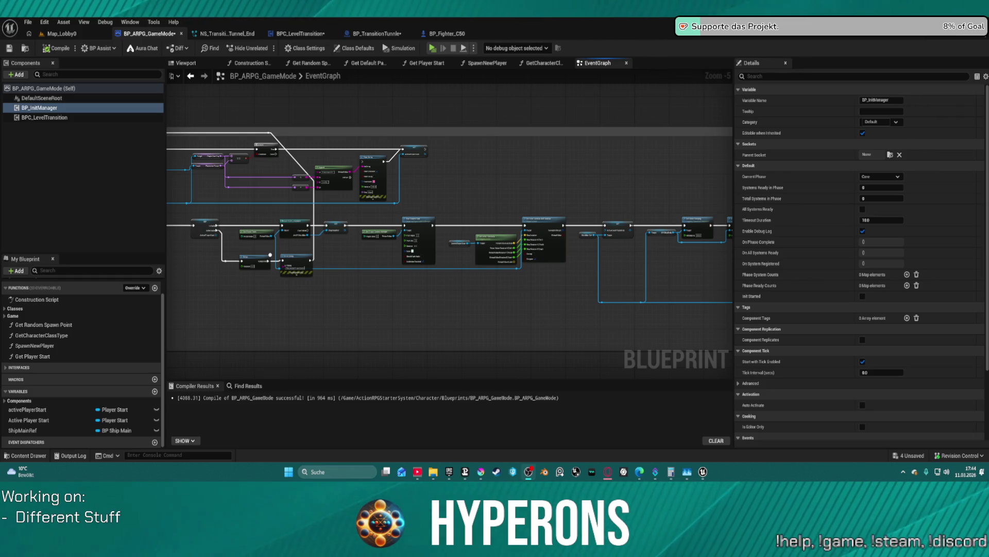
Review the game mode's init manager, ship reference setter and player start validity nodes.
scroll(394, 208, up, 4)
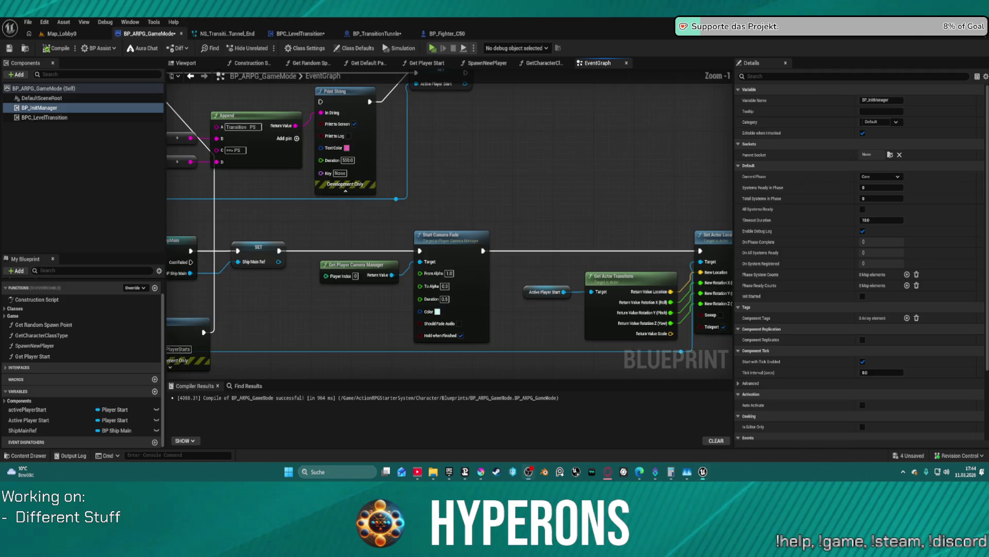
click(39, 107)
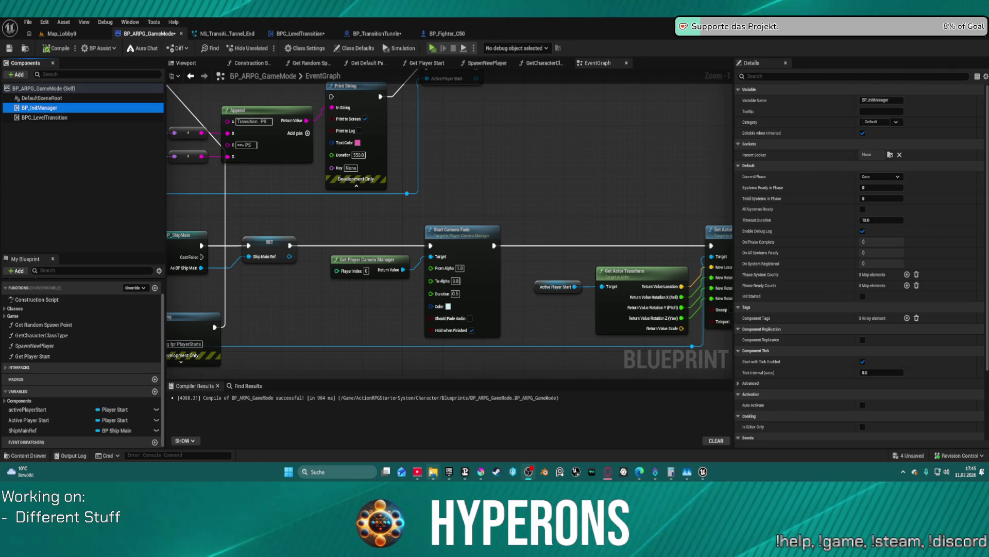
mouse_move(433, 472)
mouse_move(534, 418)
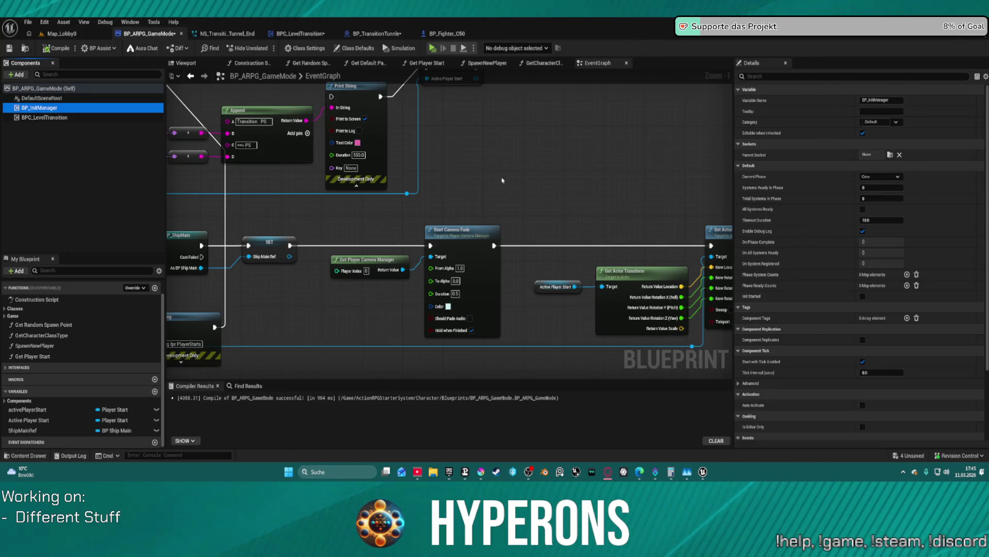
scroll(503, 179, down, 4)
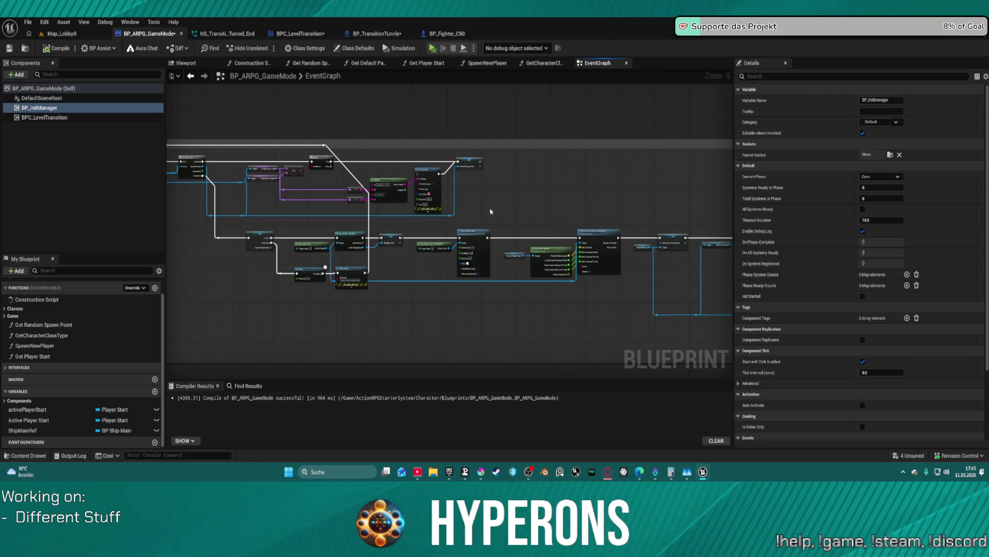
scroll(615, 253, down, 1)
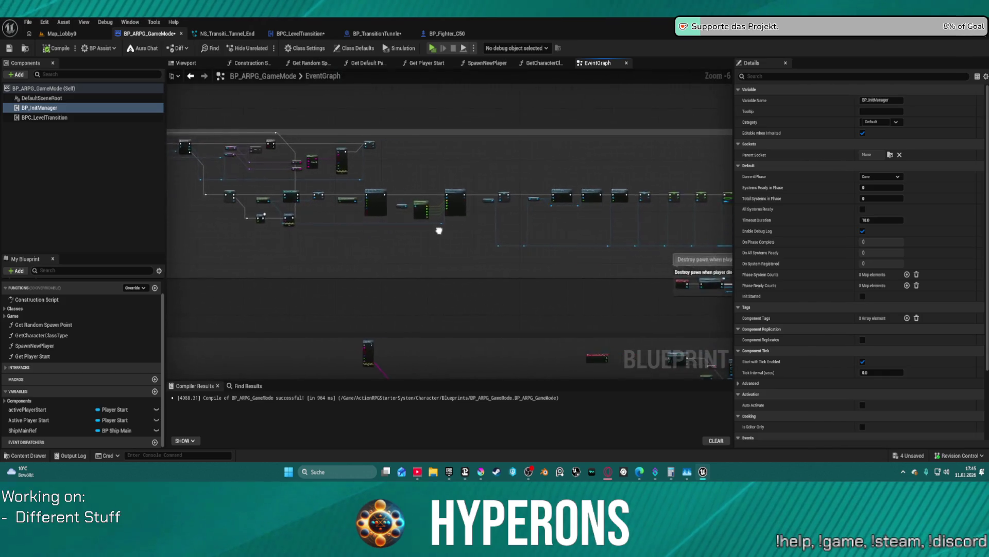
scroll(392, 189, up, 3)
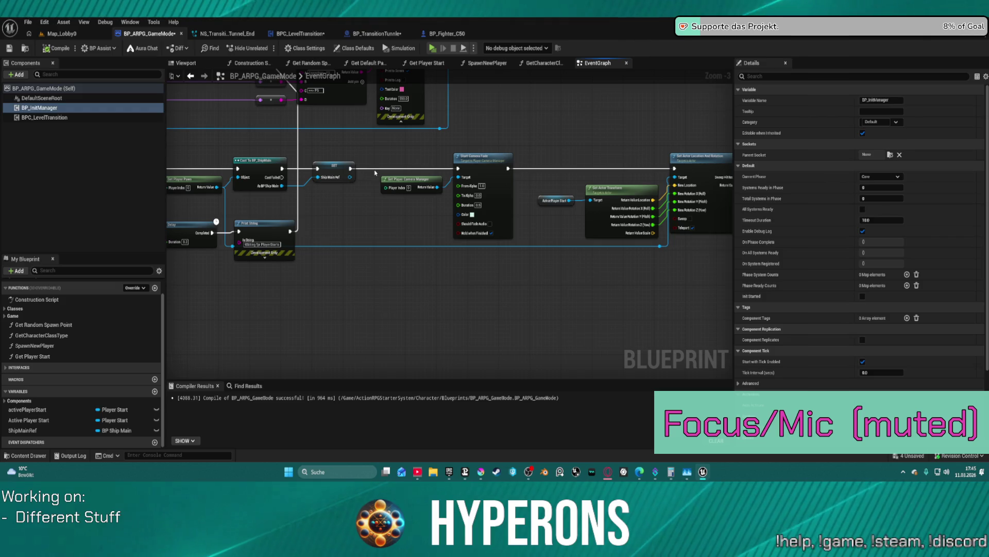
click(334, 167)
drag(365, 212, 505, 212)
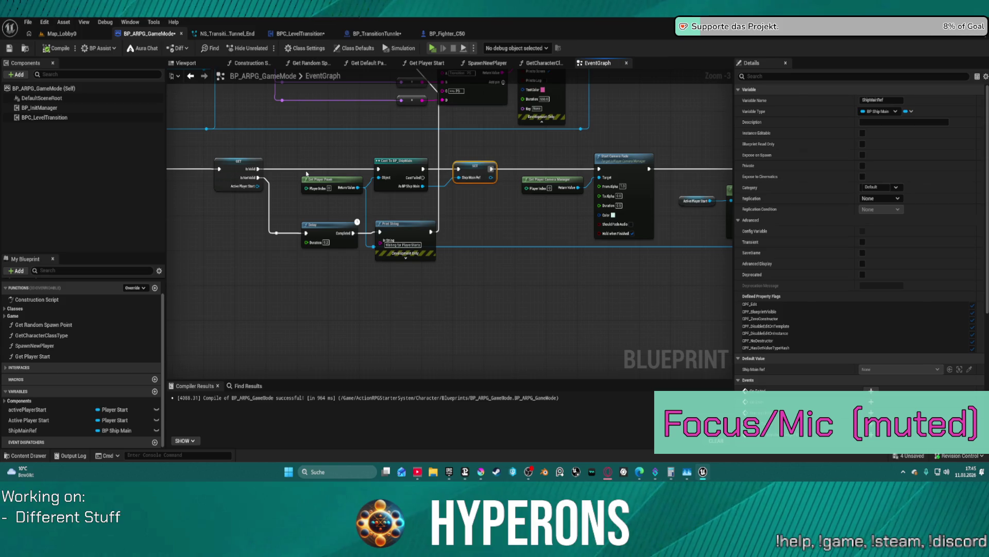
alt+click(257, 169)
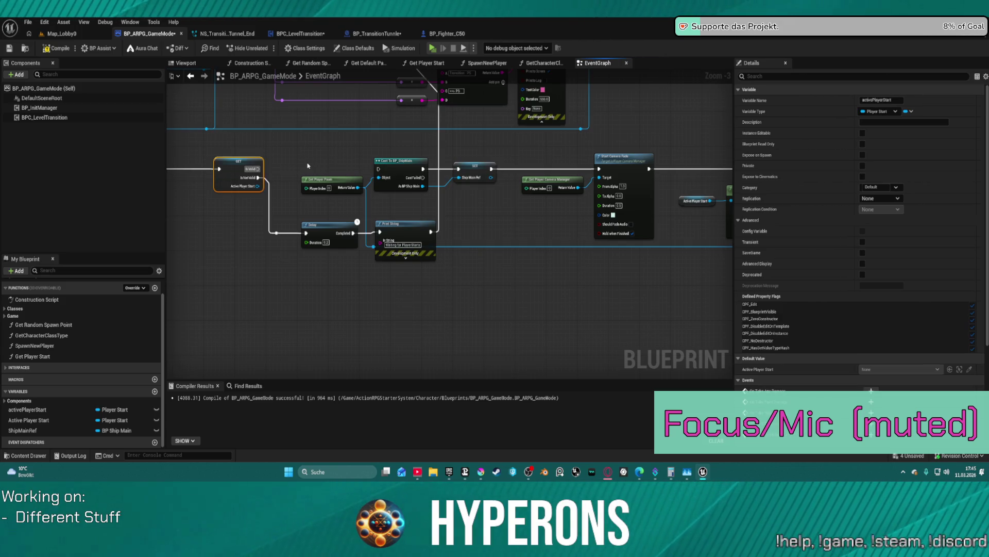
Add and rename a custom event node, then undo it back out of the graph.
right_click(336, 297)
text(c)
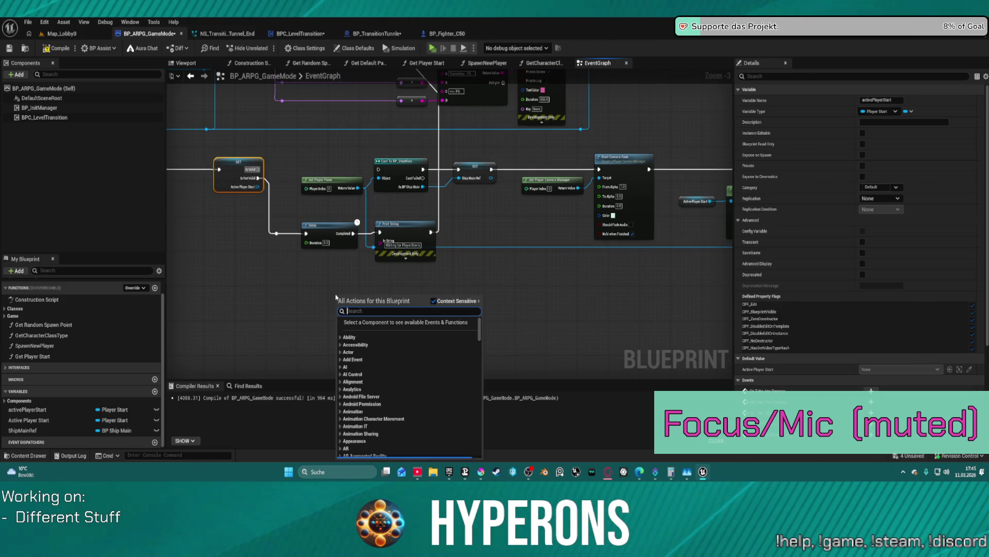
text(as)
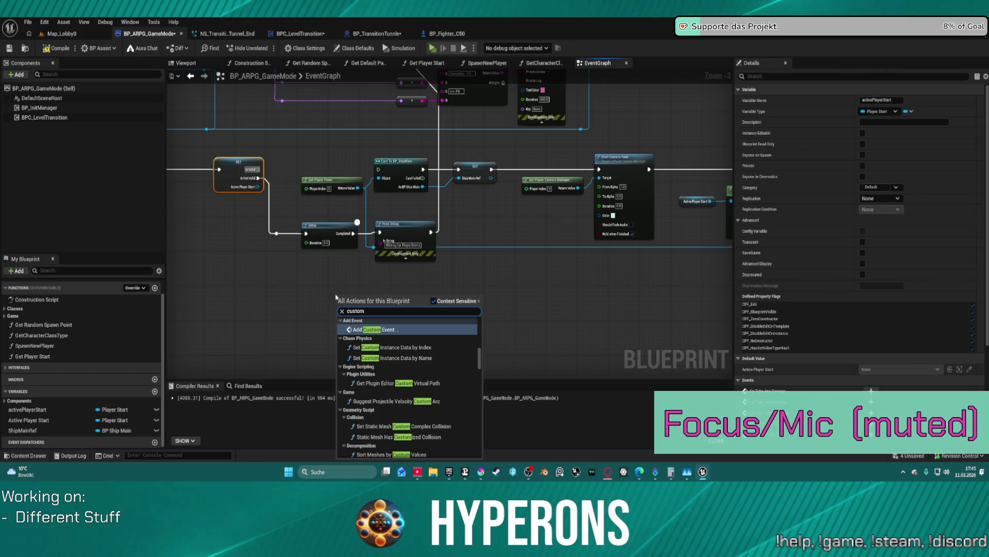
key(Escape)
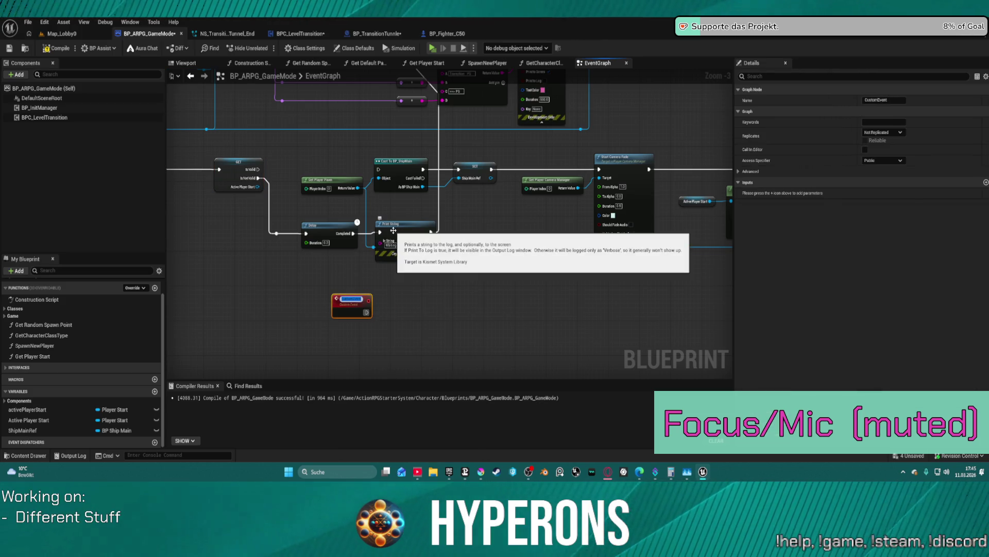
text(Set)
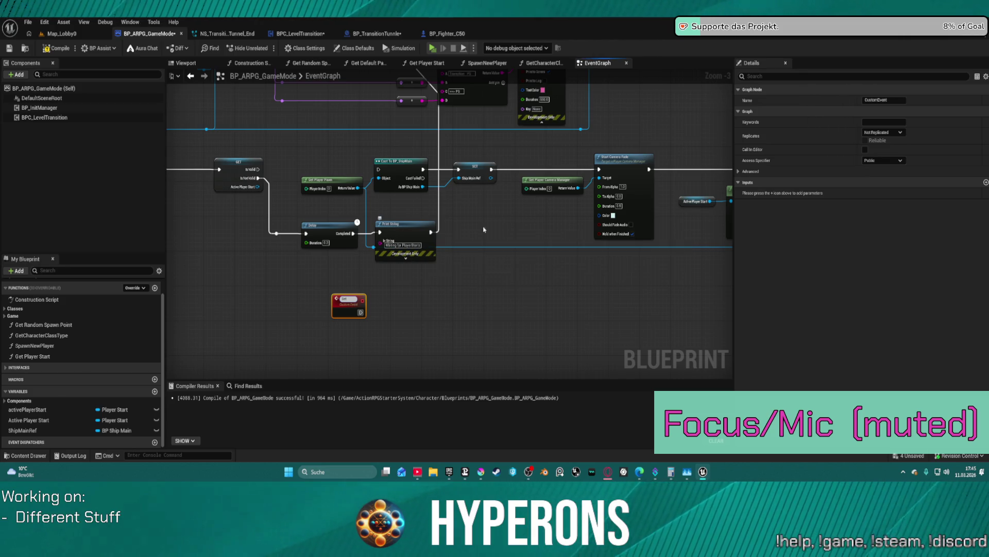
click(528, 303)
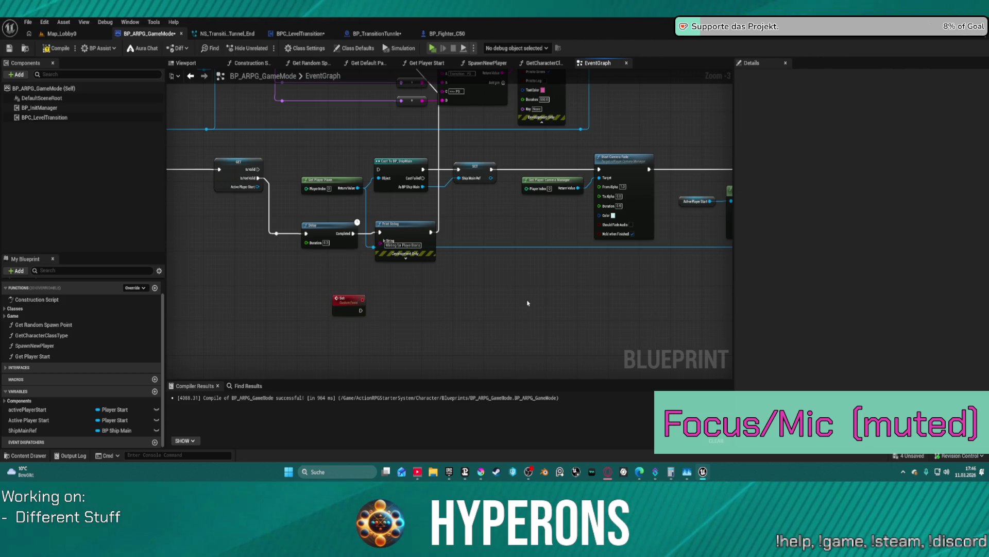
key(ctrl+z)
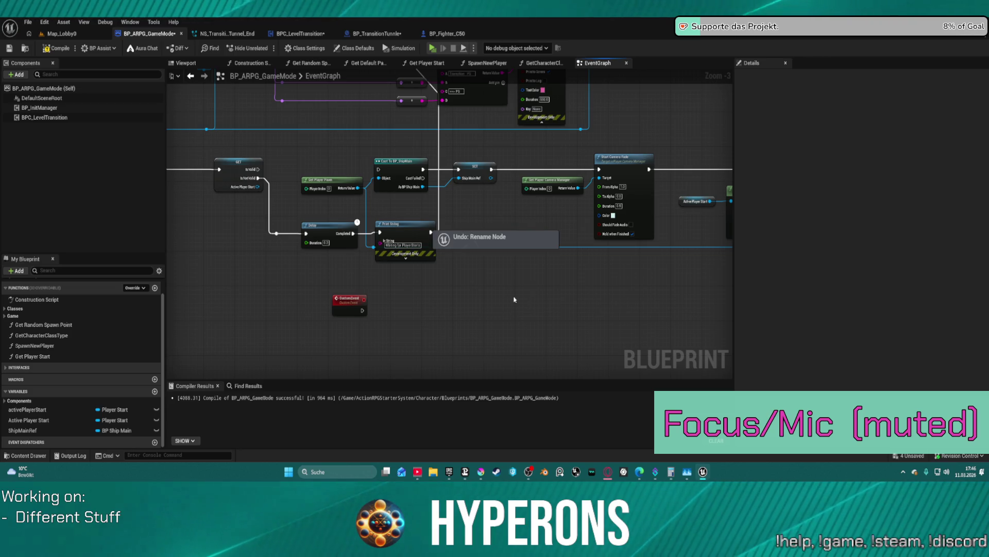
key(ctrl+z)
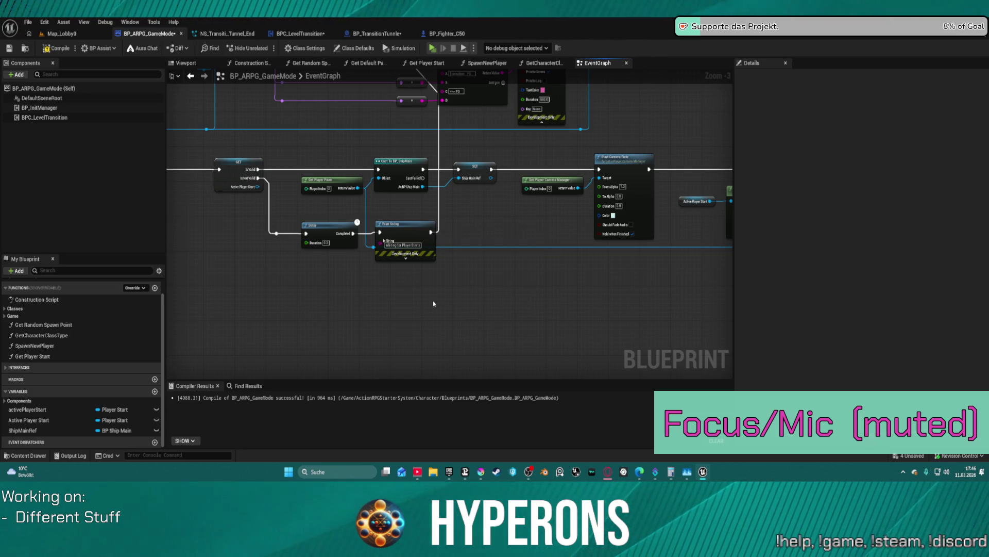
Add a new event dispatcher to the game mode named ShipInPosition.
click(154, 442)
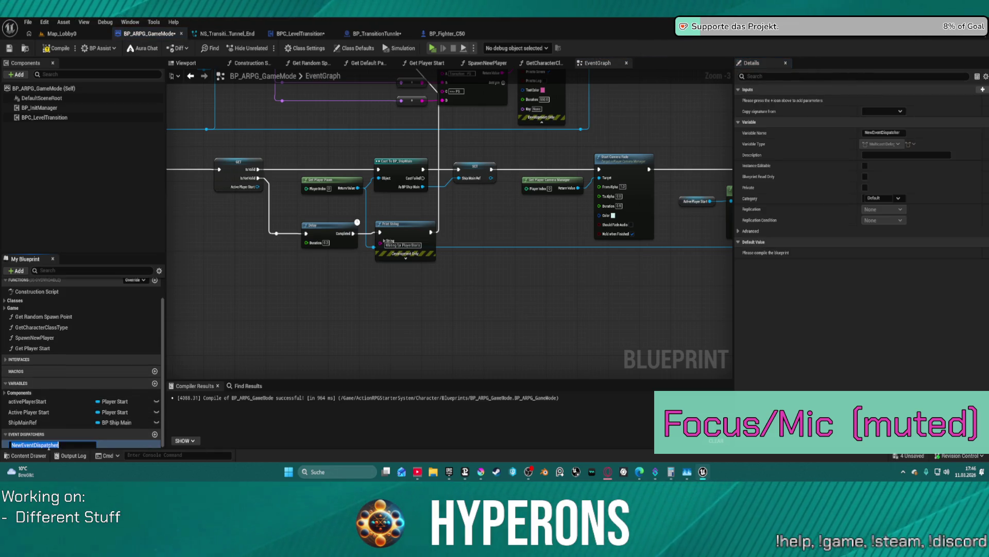
text(Play)
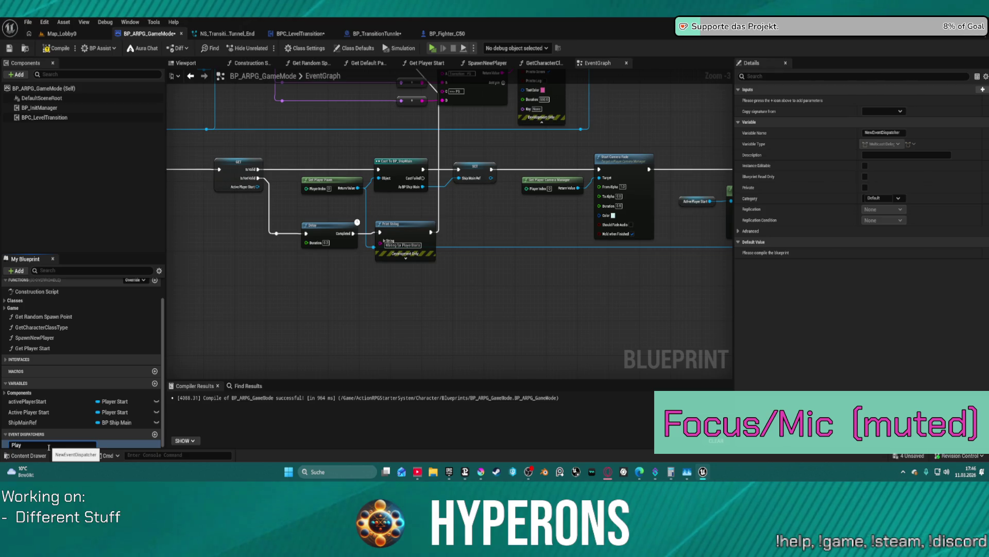
text(er R)
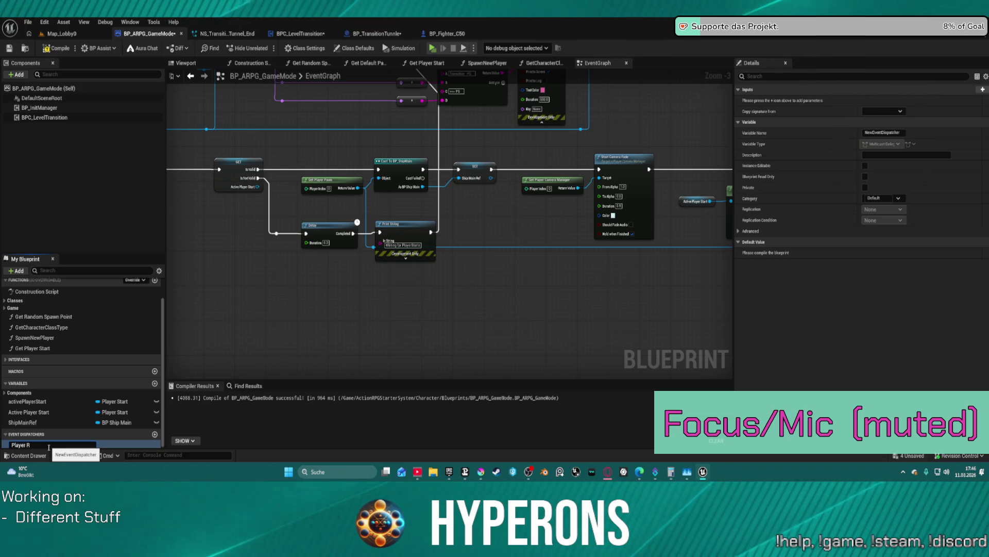
key(BackSpace)
text(ShipRedTo)
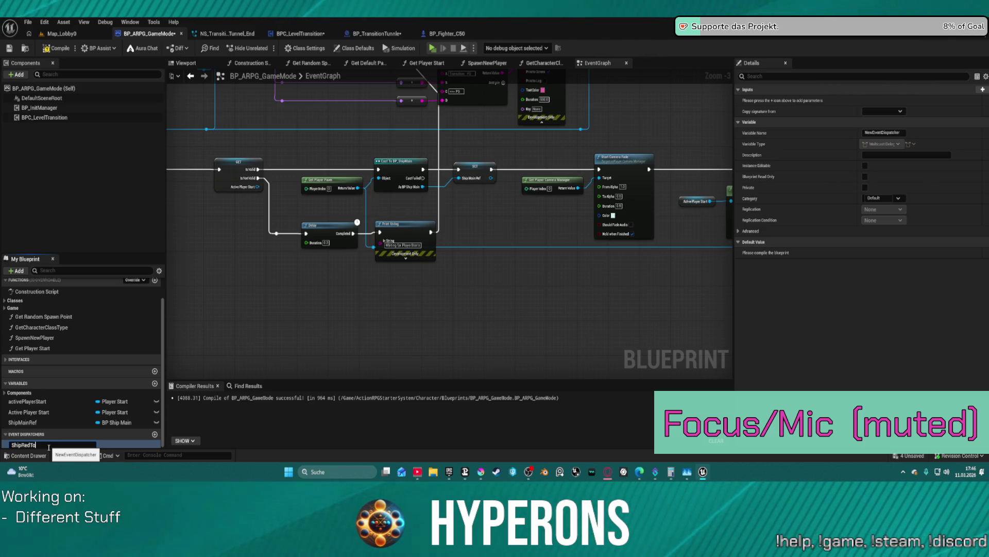
text(P)
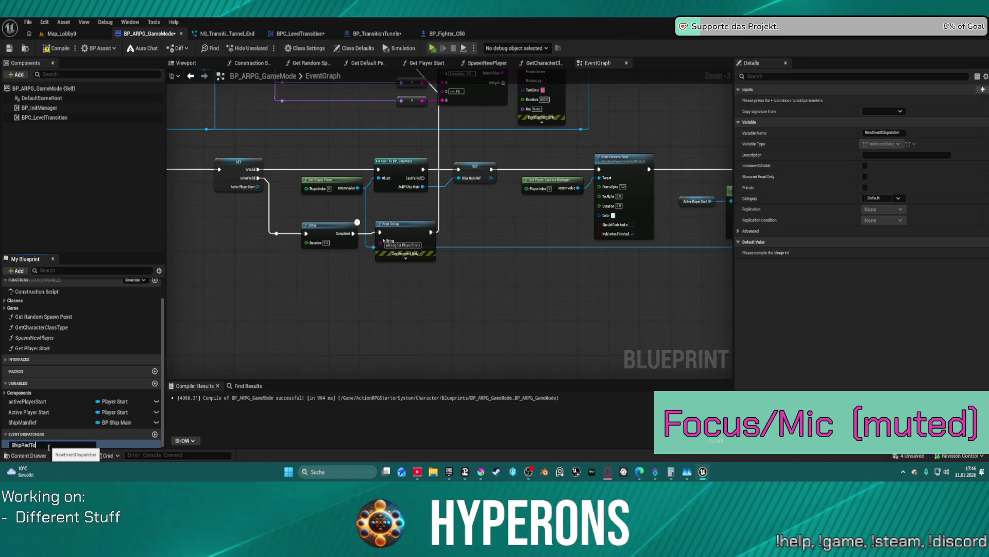
key(BackSpace)
key(BackSpace)
key(BackSpace)
text(a)
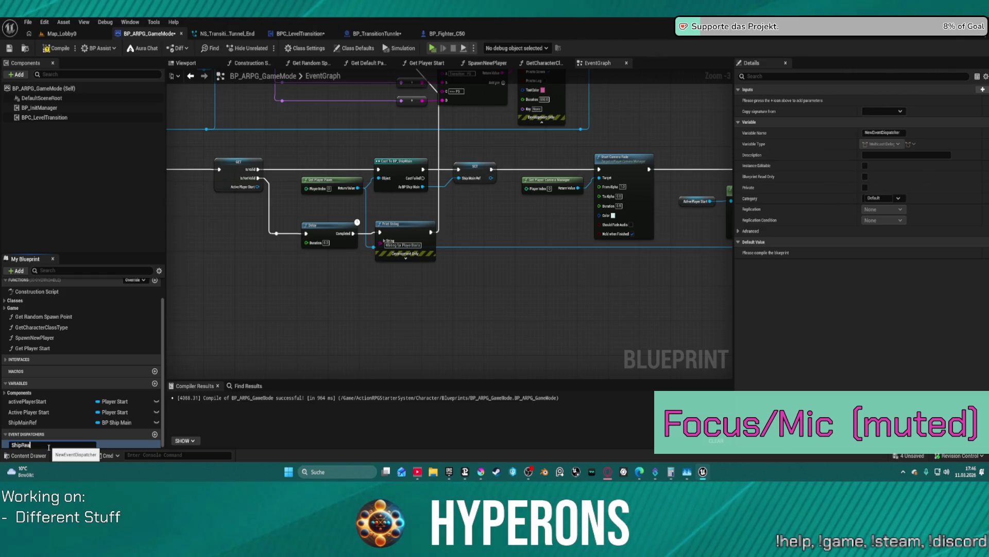
key(BackSpace)
key(BackSpace)
key(BackSpace)
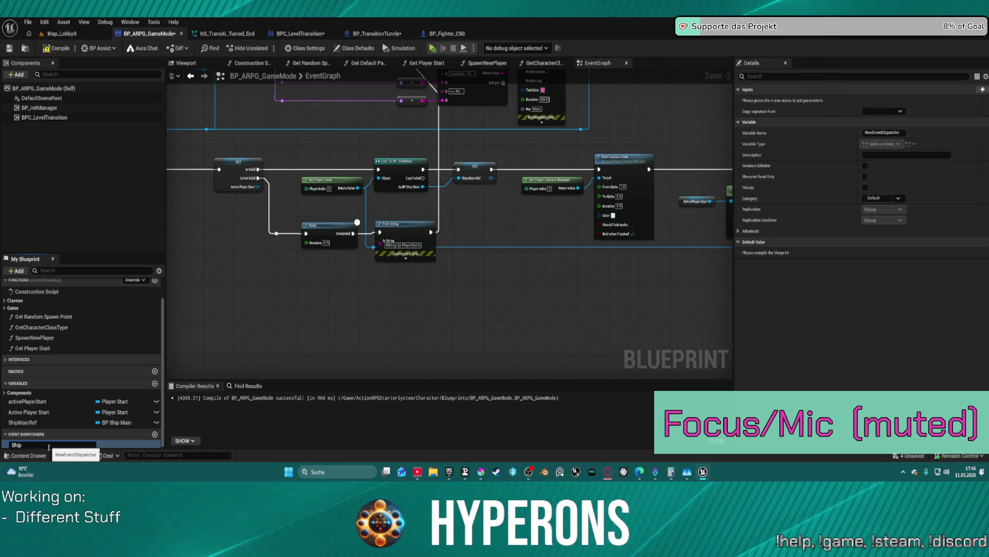
text(InPostion)
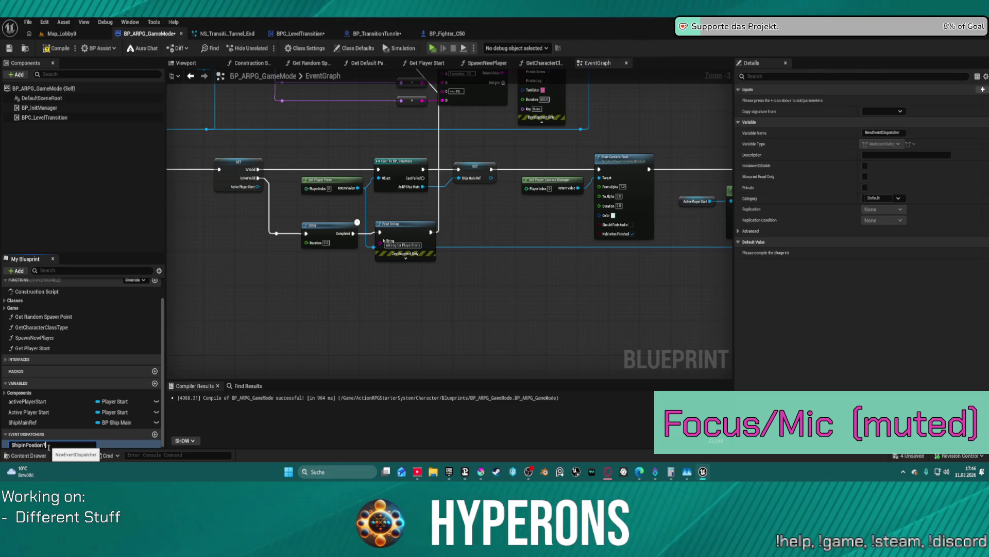
key(Return)
click(48, 445)
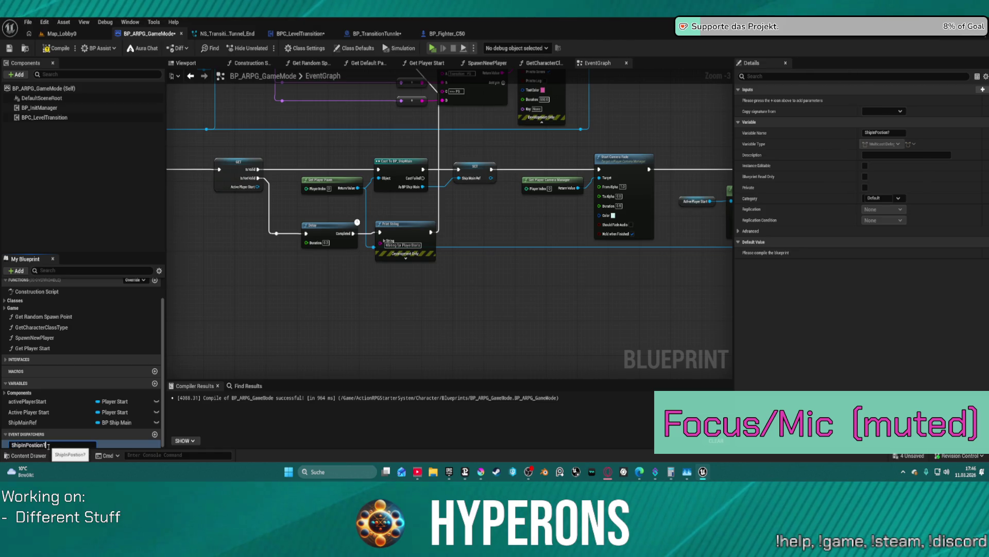
key(Return)
Call ShipInPosition right after Set Actor Location teleports the player, rearranging nodes for room.
drag(534, 223, 347, 209)
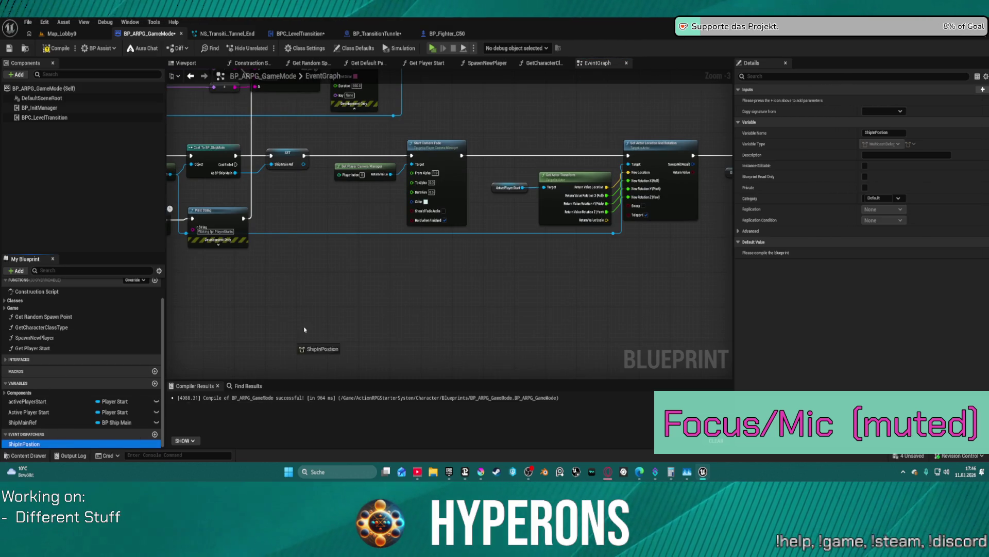
click(373, 289)
mouse_move(369, 280)
mouse_down()
mouse_move(469, 254)
mouse_move(523, 155)
mouse_up()
drag(530, 270, 349, 312)
mouse_move(358, 185)
mouse_down()
mouse_move(381, 183)
mouse_move(392, 132)
mouse_move(719, 110)
mouse_move(485, 157)
mouse_move(428, 138)
mouse_move(489, 143)
mouse_move(216, 185)
mouse_move(179, 180)
mouse_move(482, 186)
mouse_move(567, 153)
mouse_move(549, 124)
mouse_move(527, 123)
mouse_move(615, 183)
mouse_move(656, 194)
mouse_move(617, 188)
mouse_up()
click(578, 192)
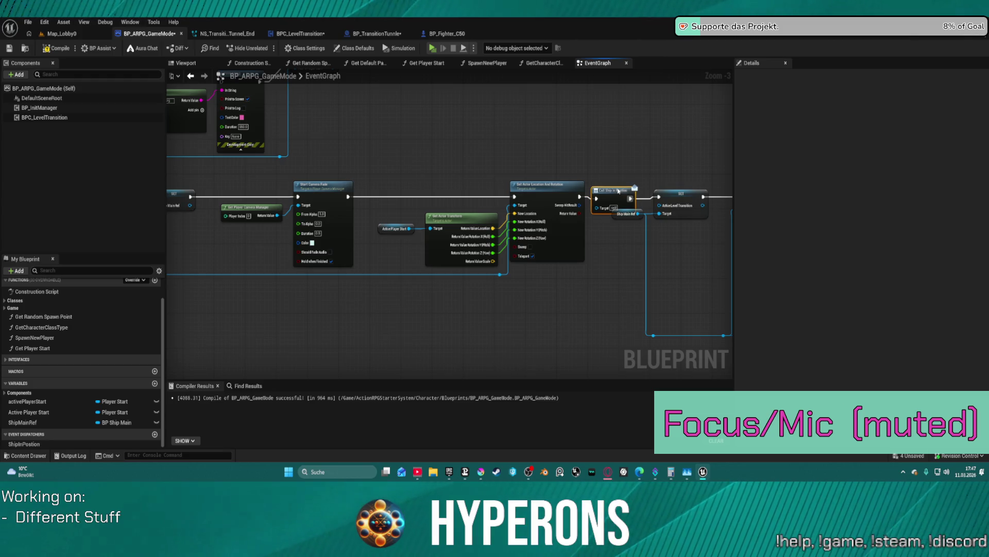
mouse_move(370, 172)
mouse_down()
mouse_move(568, 287)
mouse_move(607, 286)
mouse_up()
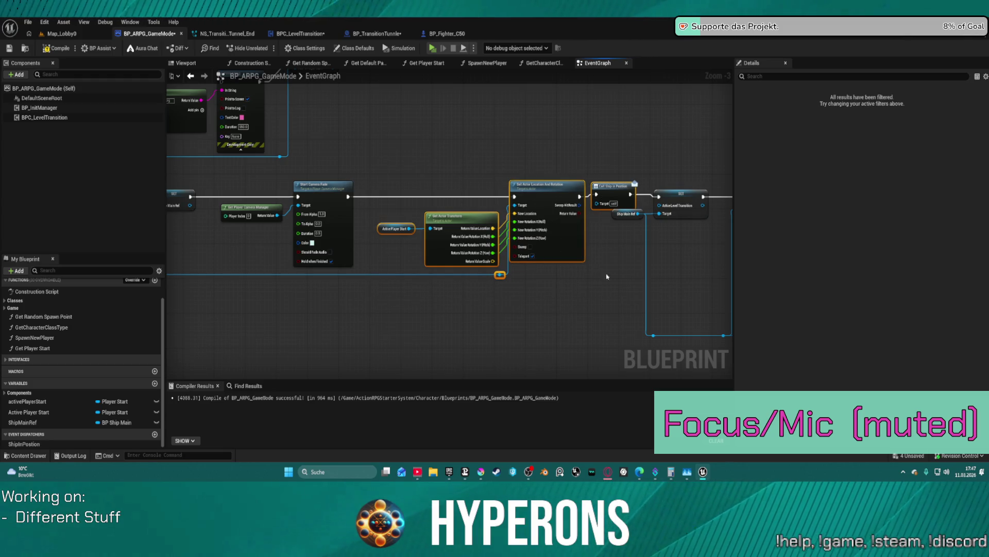
mouse_move(611, 188)
mouse_down()
mouse_move(598, 188)
mouse_move(610, 215)
mouse_up()
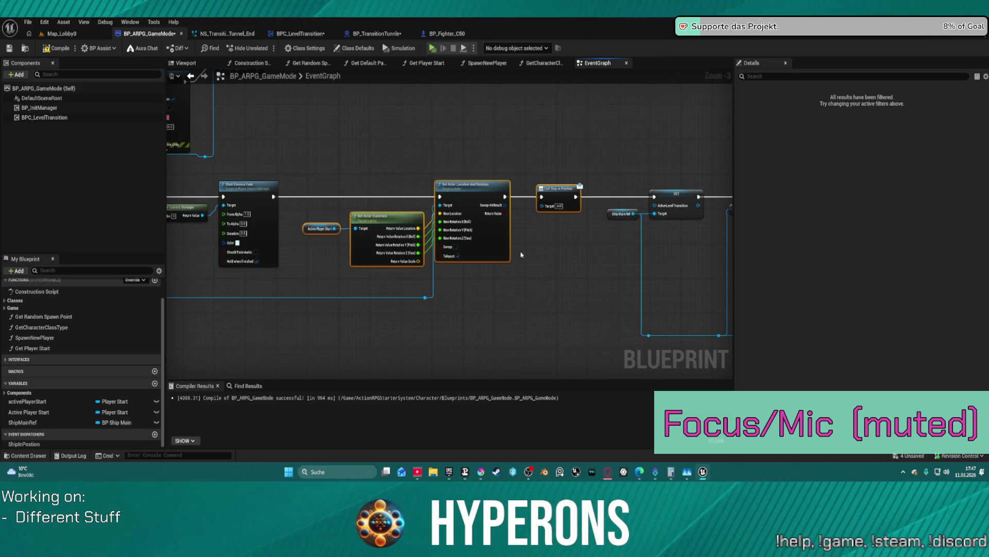
drag(525, 254, 679, 247)
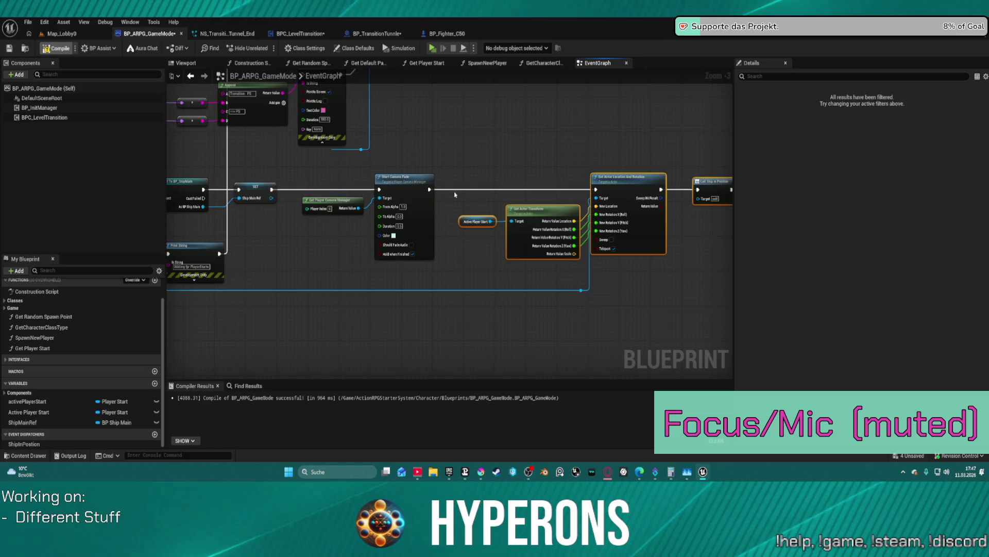
Compile BP_ARPG_GameMode and switch to BP_TransitionTunnle's event graph.
key(F7)
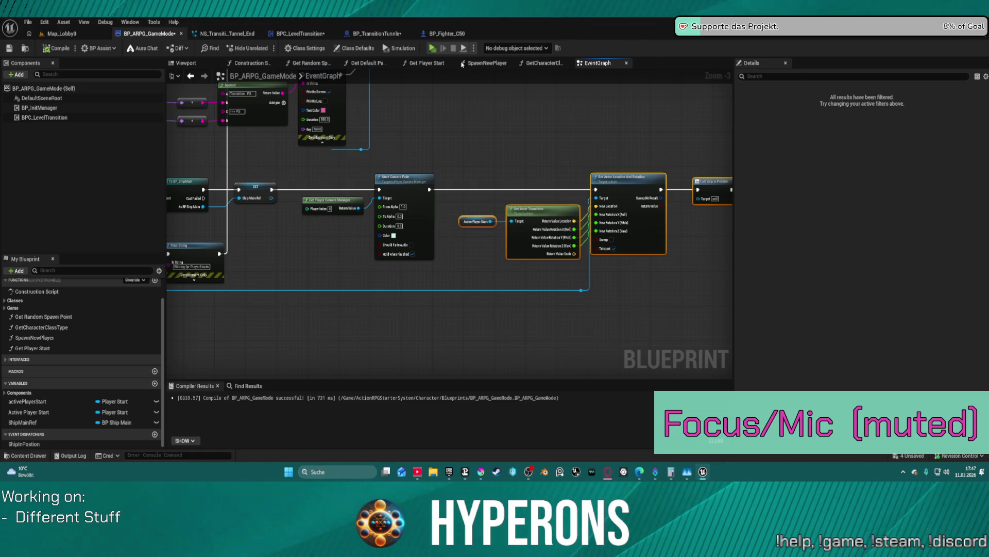
click(446, 33)
click(377, 33)
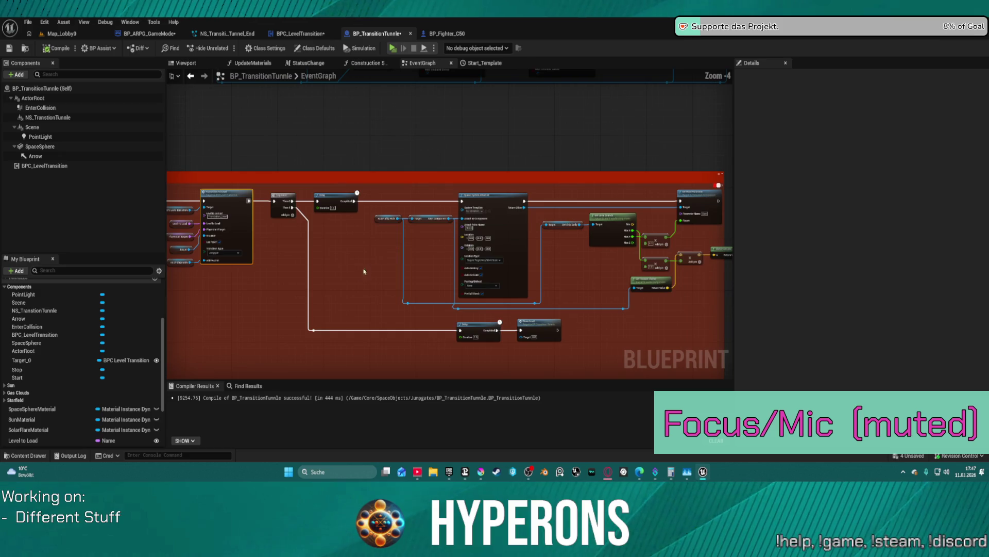
Look over End Transition and the Spawn VFX and Sound section's timer and sound nodes.
scroll(368, 267, up, 3)
scroll(422, 186, up, 2)
mouse_move(422, 186)
mouse_down()
mouse_move(546, 177)
mouse_move(361, 164)
mouse_up()
scroll(588, 192, down, 3)
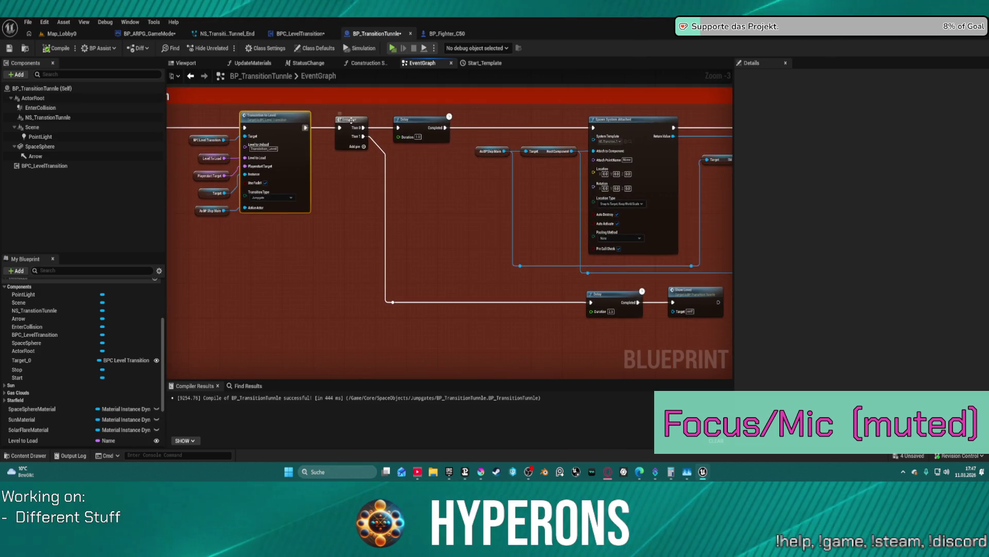
mouse_move(550, 308)
mouse_down()
mouse_move(536, 51)
mouse_move(597, 154)
mouse_up()
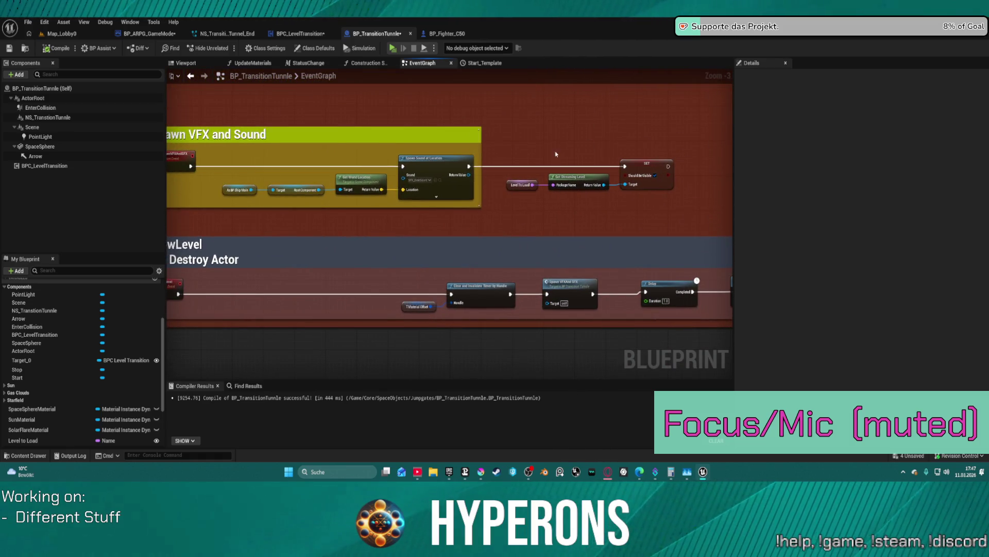
click(478, 285)
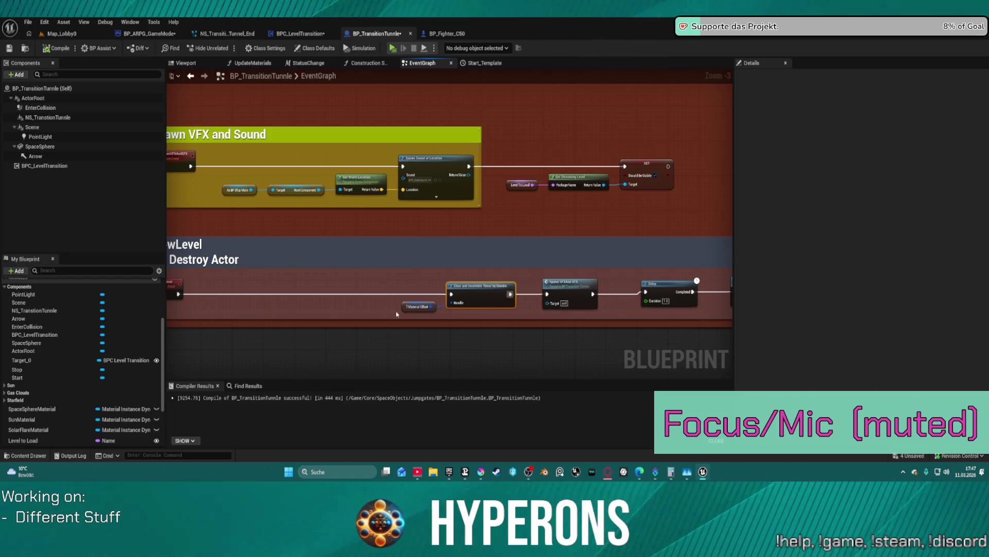
drag(502, 218, 522, 300)
click(469, 254)
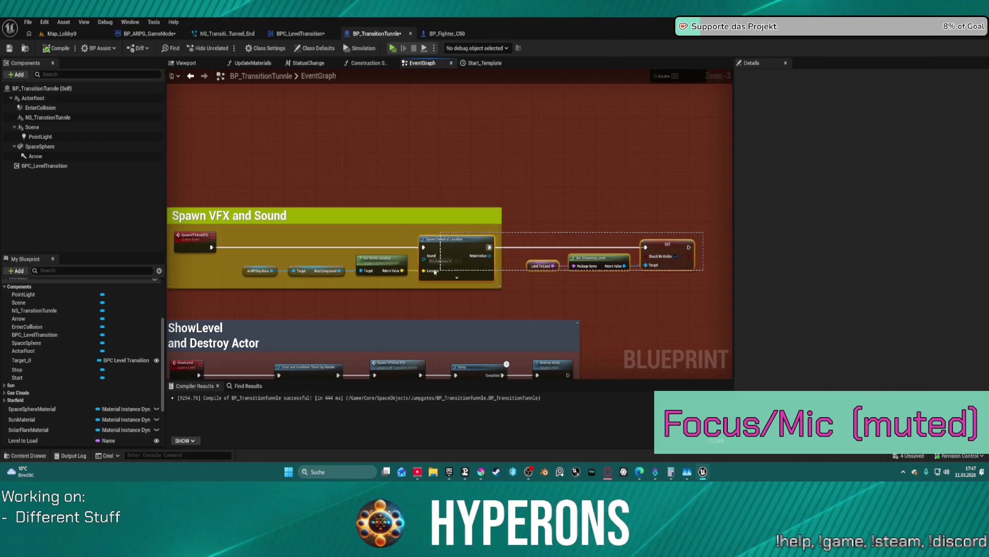
Check the spawn system and Transition to Level nodes, then zoom onto Bind Event to Level Ready.
drag(211, 277, 426, 271)
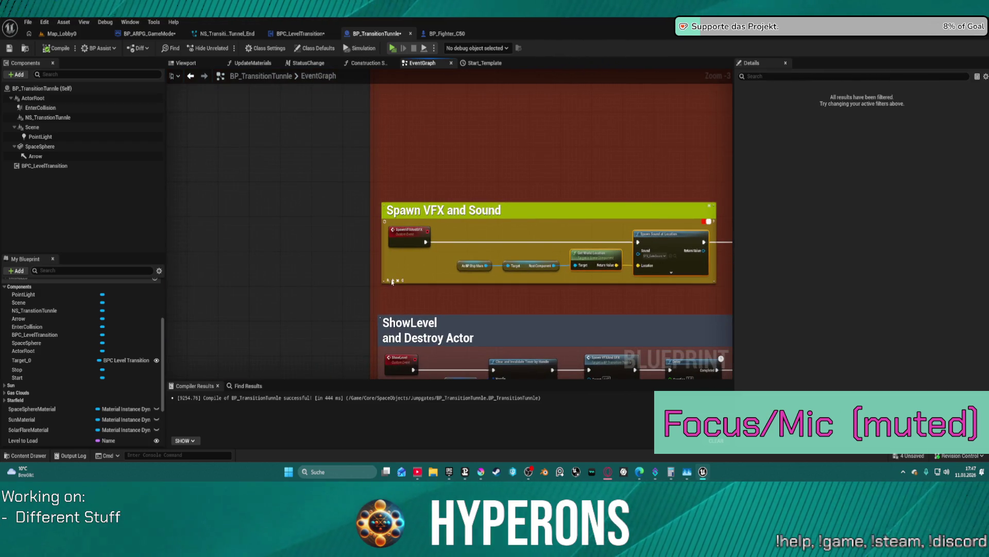
mouse_move(662, 201)
mouse_down()
mouse_move(625, 195)
mouse_move(466, 233)
mouse_move(382, 314)
mouse_up()
mouse_move(485, 271)
mouse_down()
mouse_move(460, 276)
mouse_move(483, 307)
mouse_move(462, 300)
mouse_move(729, 358)
mouse_up()
click(499, 158)
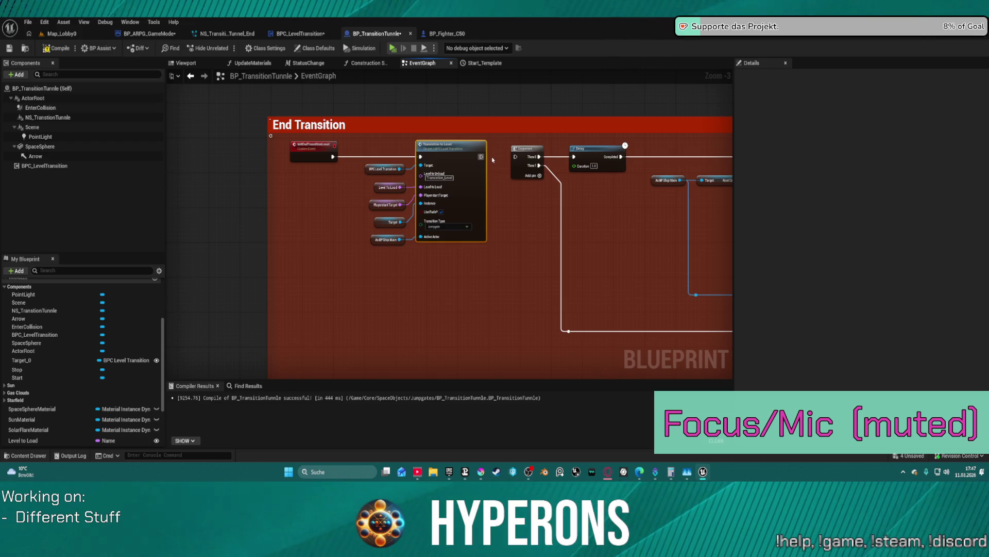
scroll(539, 140, down, 3)
drag(539, 140, 438, 335)
scroll(438, 271, up, 3)
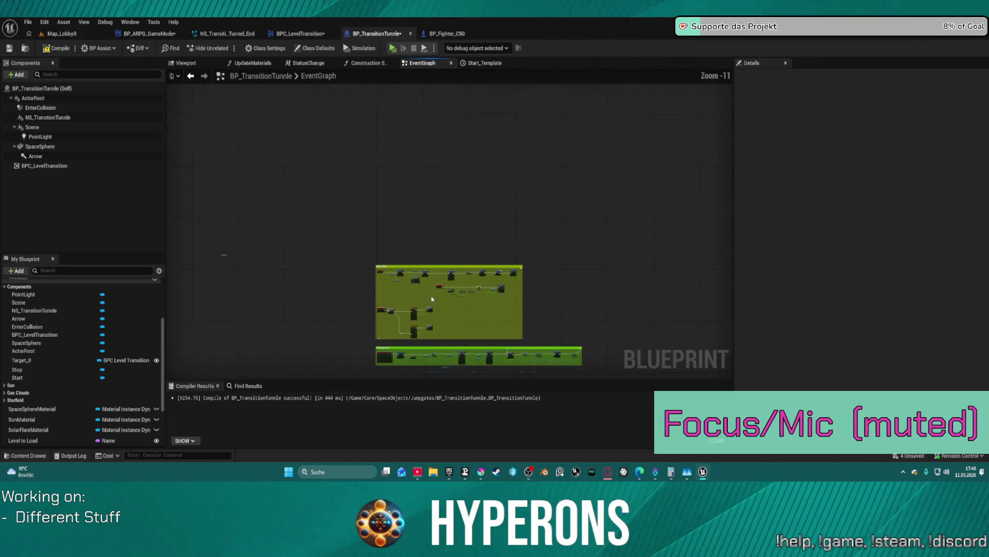
scroll(438, 272, up, 2)
drag(417, 245, 437, 242)
Add a Get Game Mode node beside the Level Ready binding.
click(409, 283)
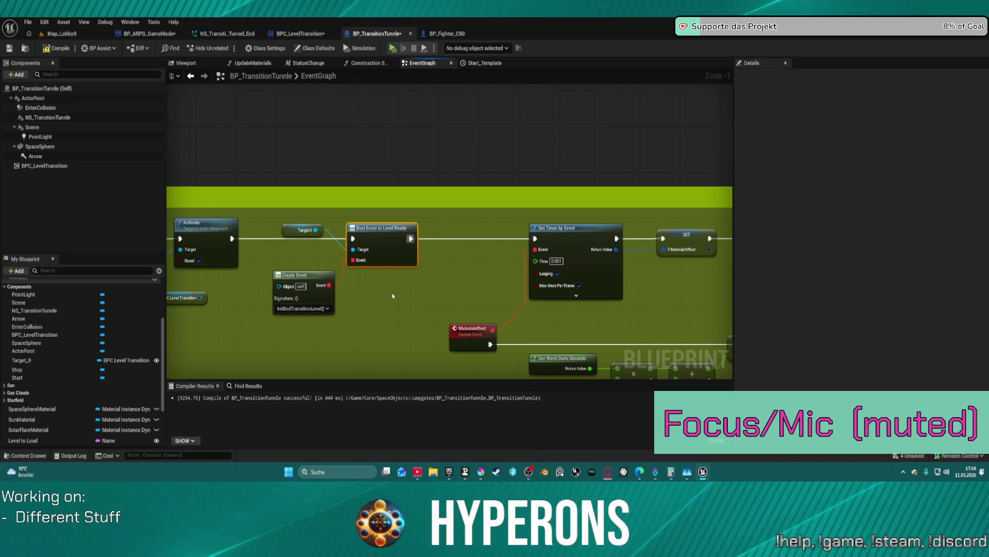
right_click(393, 296)
text(game mode)
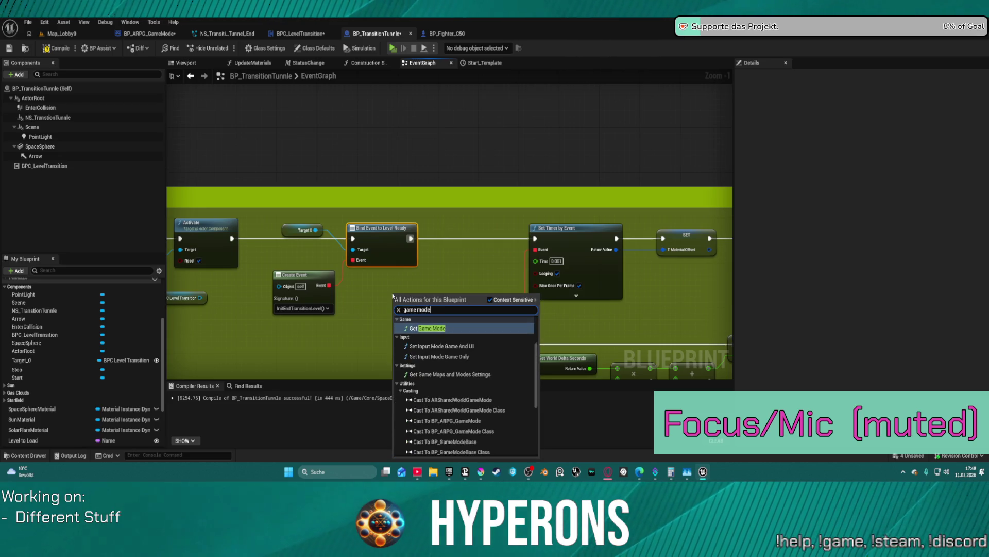
key(Return)
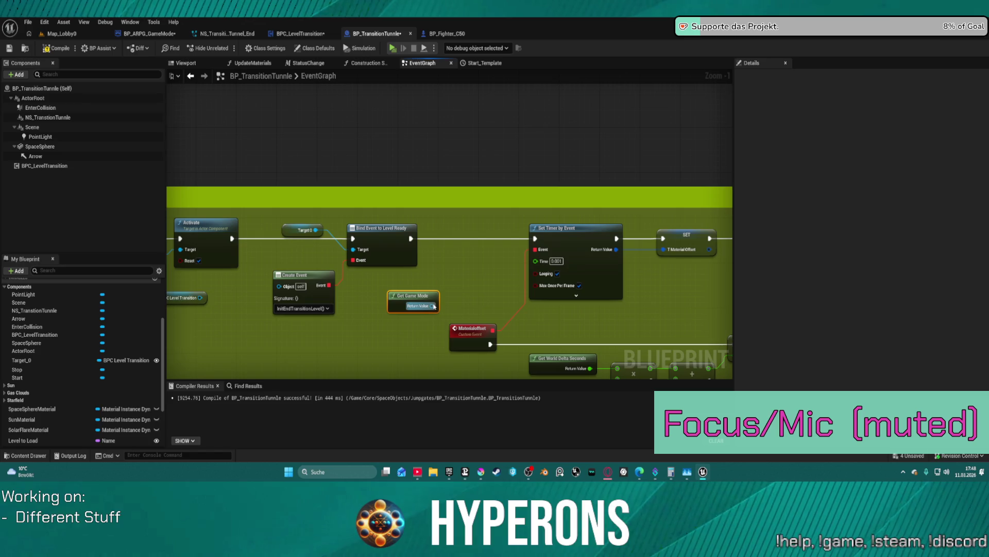
Search the game mode's ship and bind-event actions without adding any, then save.
drag(434, 306, 454, 279)
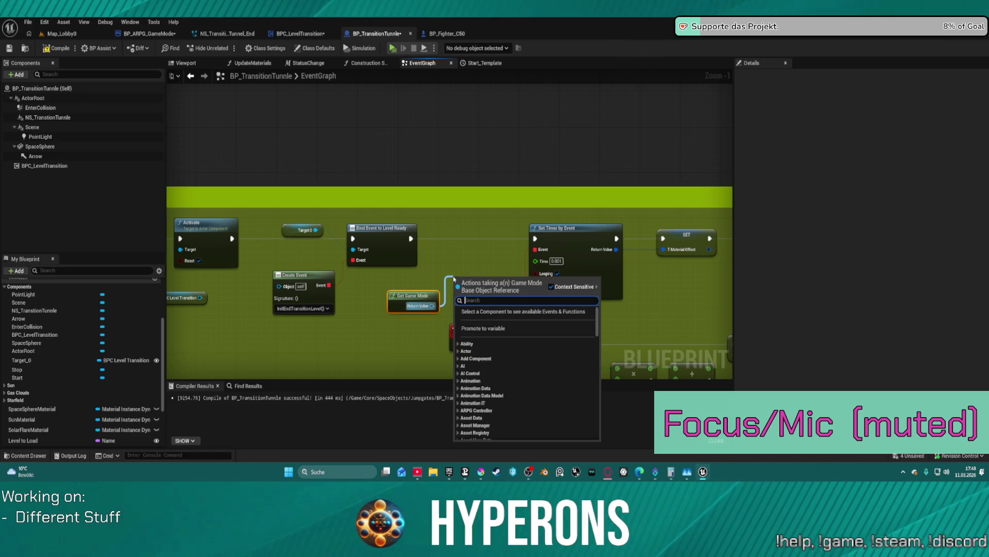
text(shi)
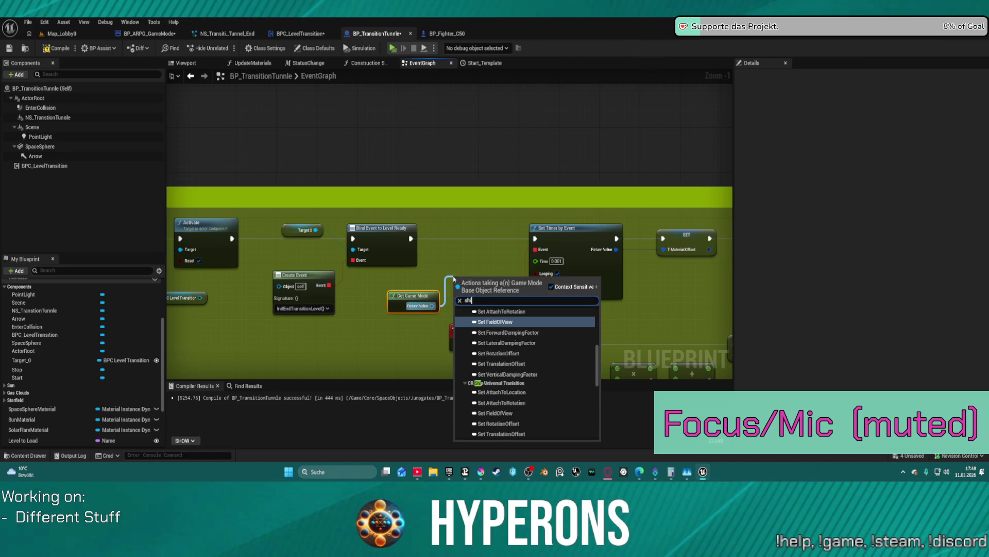
text(pin)
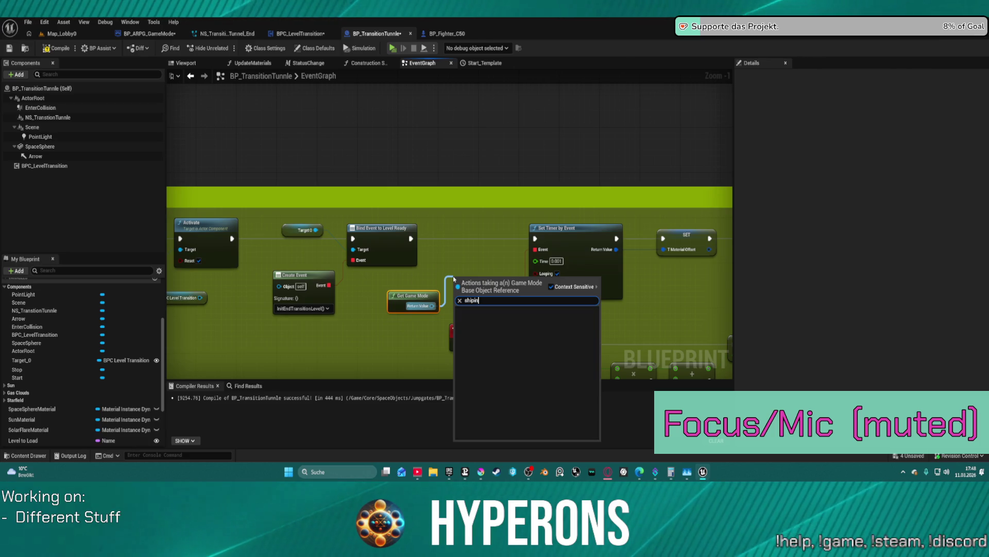
key(BackSpace)
key(BackSpace)
key(BackSpace)
key(BackSpace)
key(BackSpace)
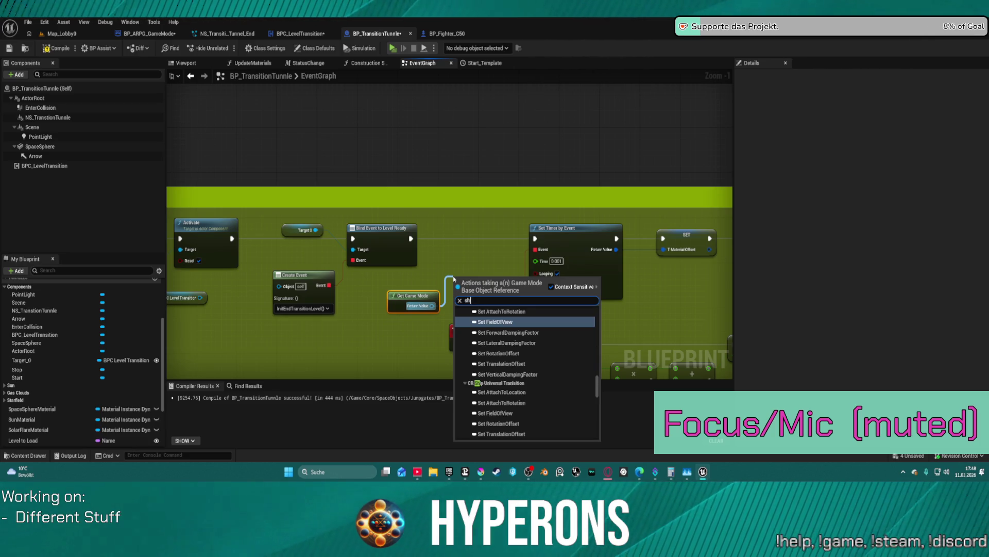
click(472, 230)
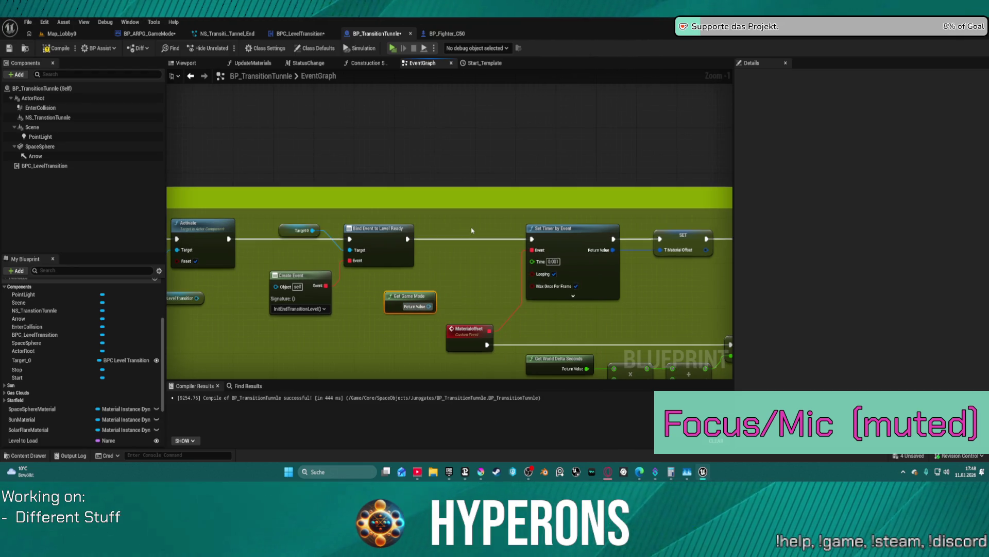
right_click(472, 230)
text(b)
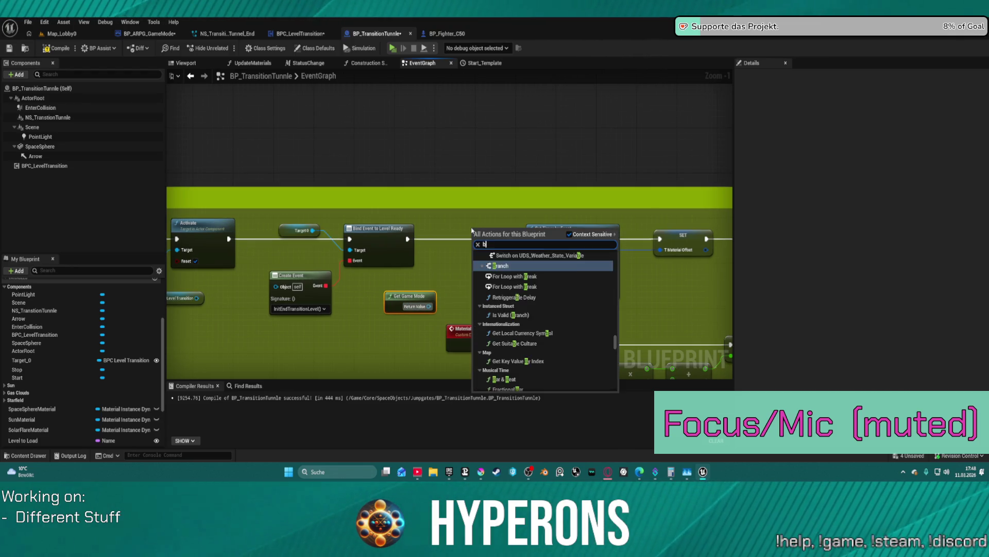
text(ind event ship)
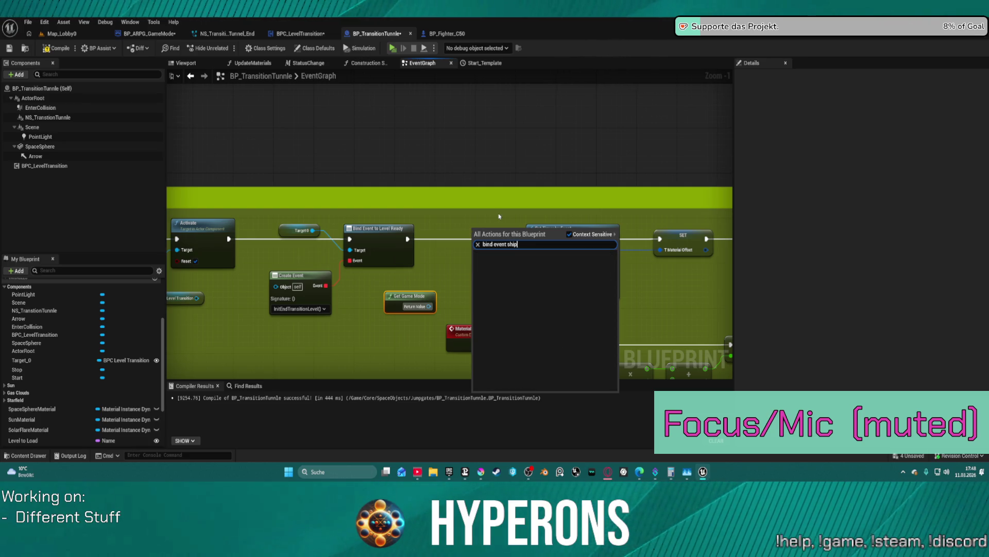
key(Escape)
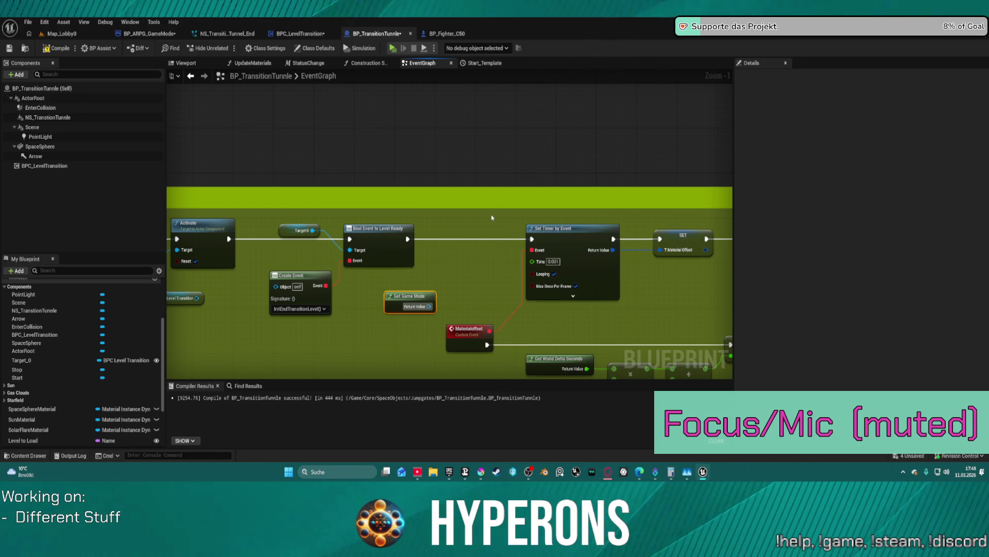
key(ctrl+s)
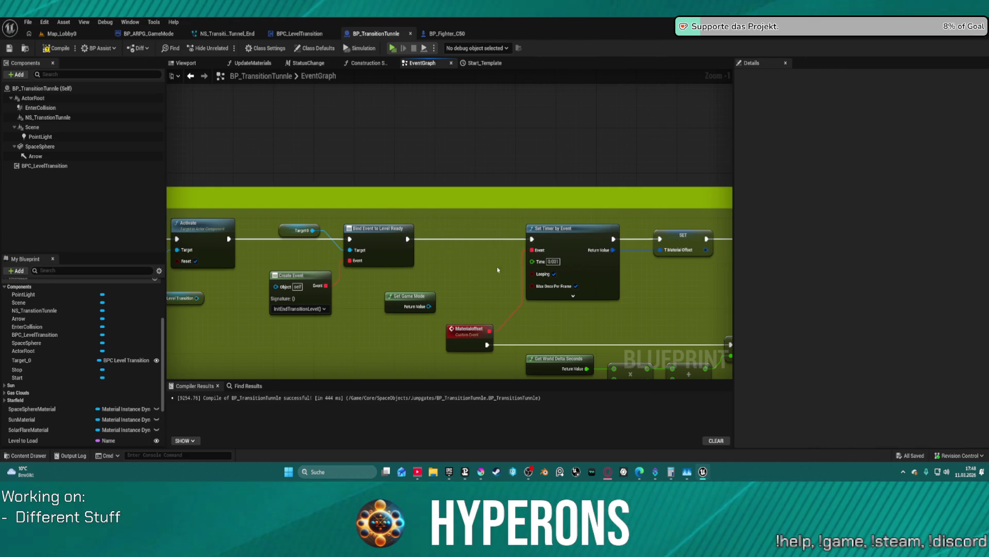
Nudge Get Game Mode left, search 'shipi' again, then go to BP_ARPG_GameMode.
right_click(448, 265)
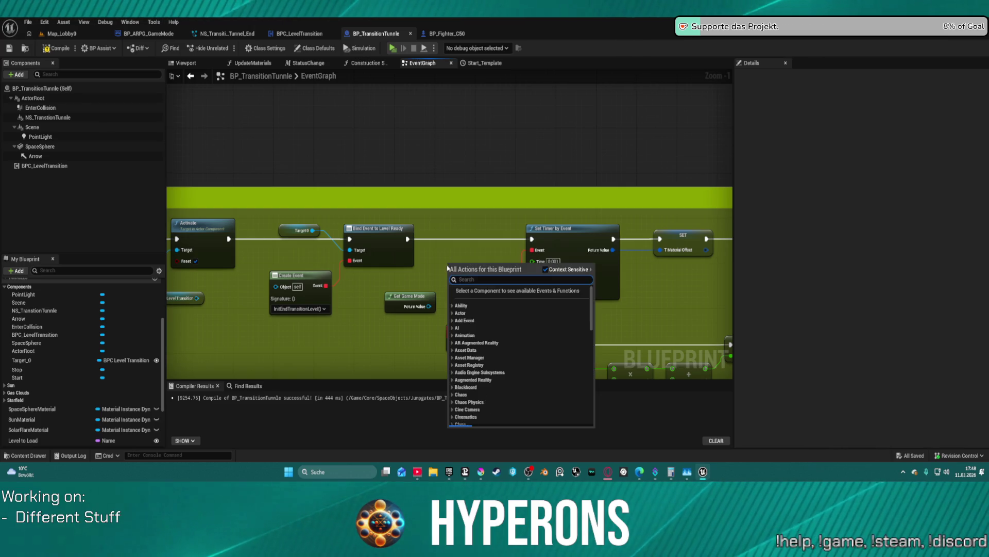
click(409, 303)
drag(426, 297, 390, 297)
mouse_move(436, 273)
mouse_down()
mouse_move(567, 265)
mouse_move(479, 267)
mouse_move(414, 251)
mouse_up()
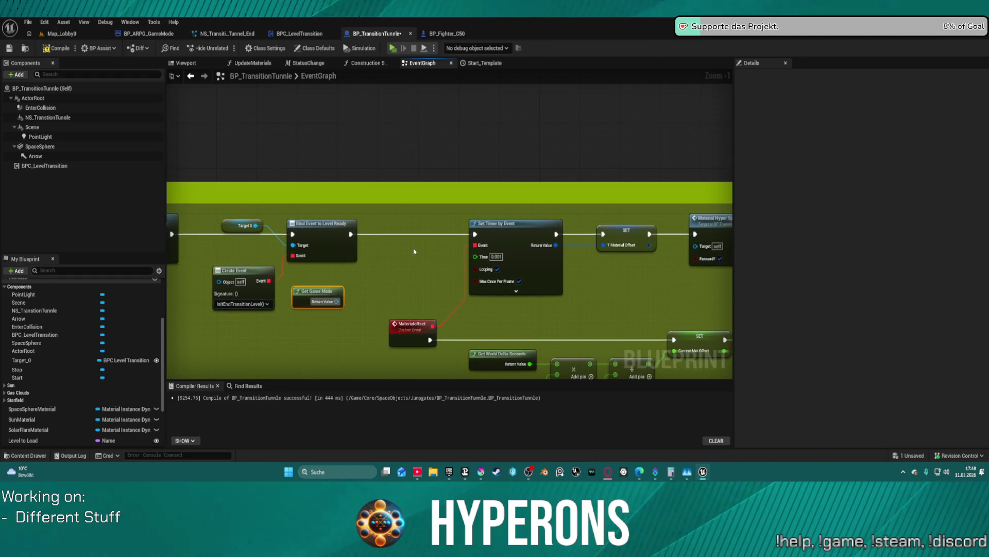
right_click(372, 248)
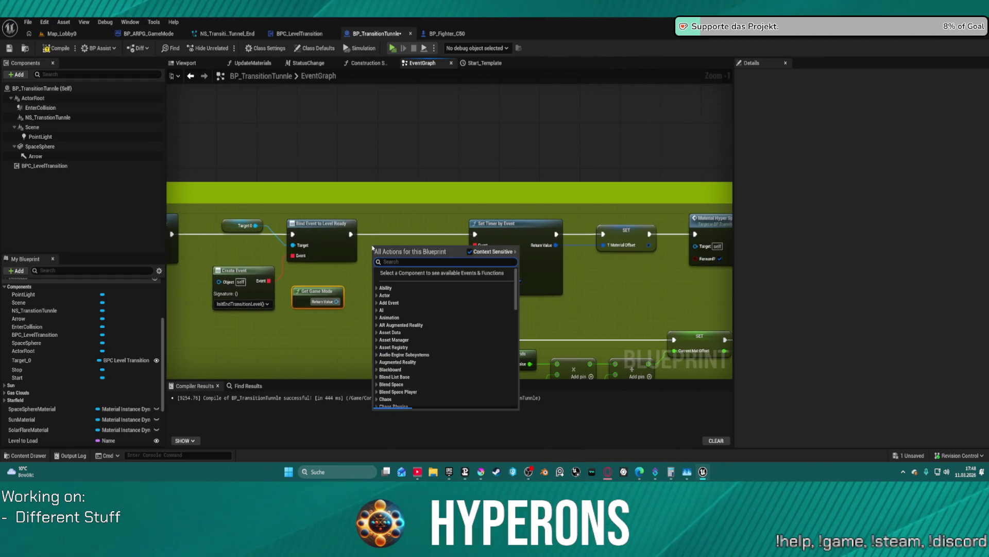
text(ship)
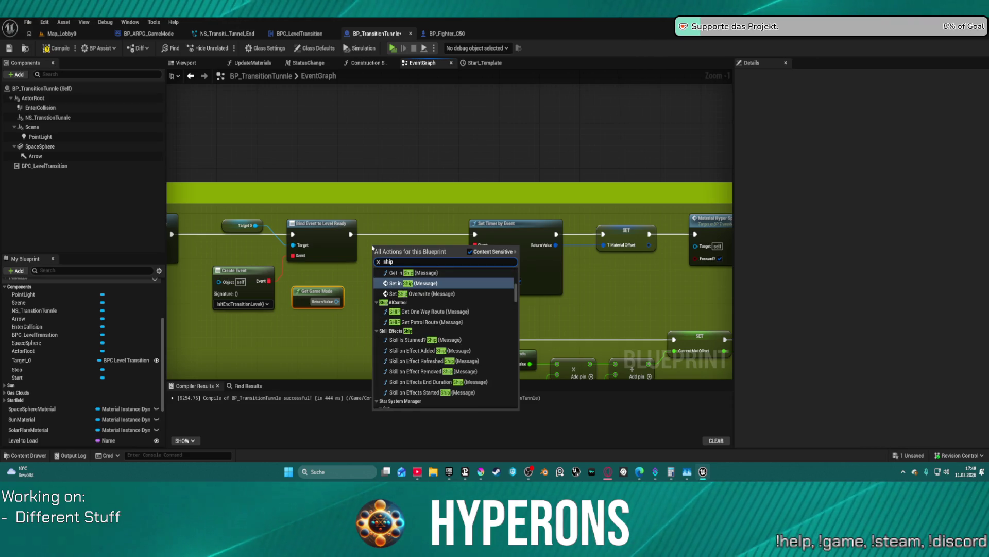
text(in)
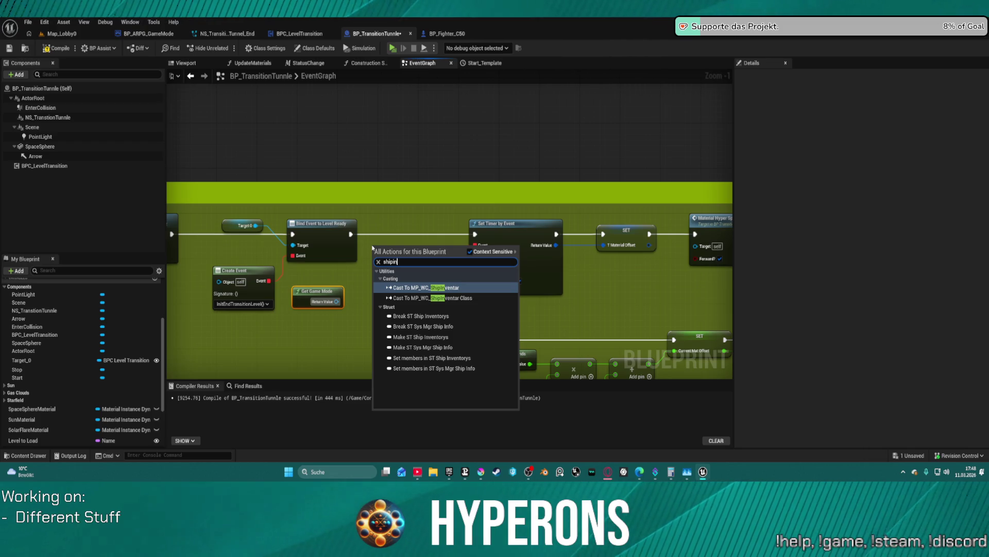
click(460, 183)
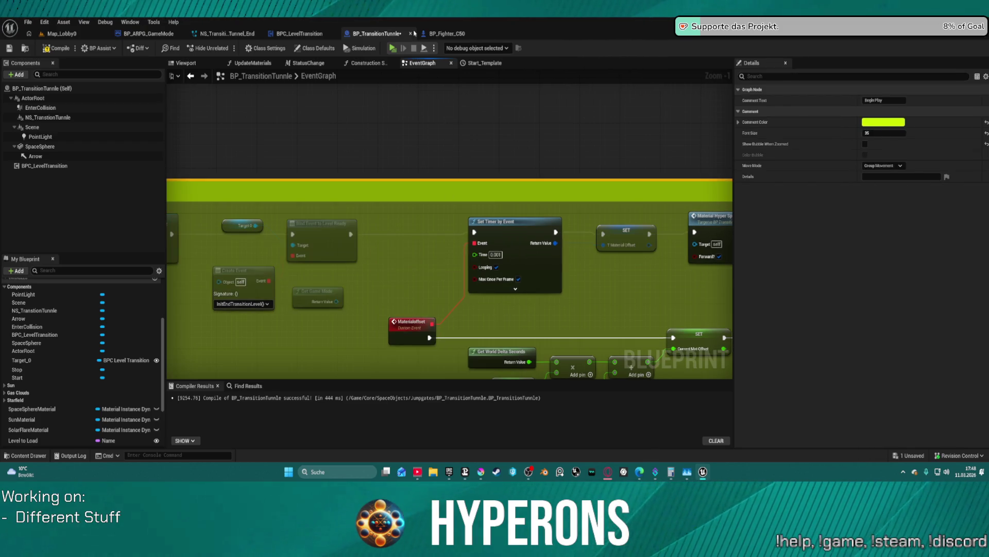
click(136, 40)
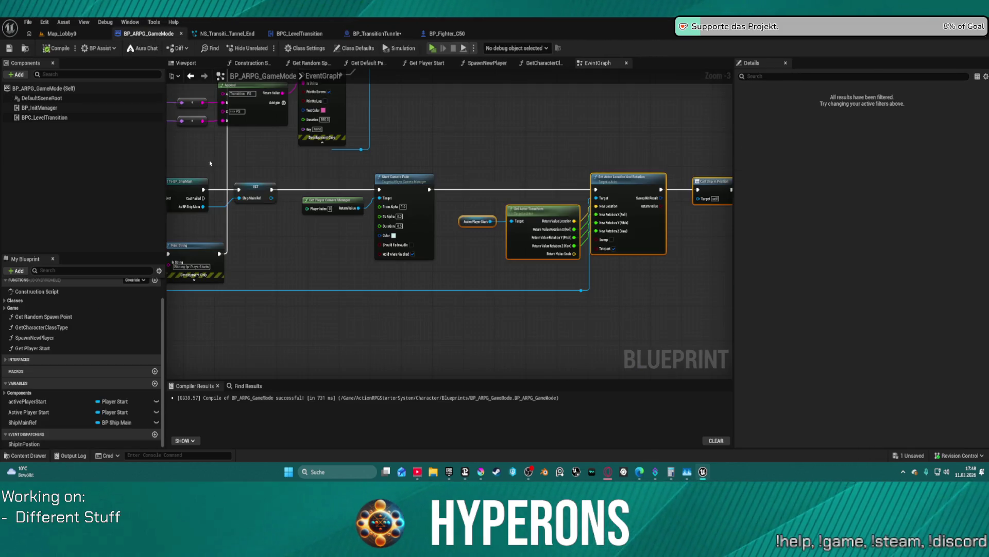
Inspect the ShipInPosition dispatcher and spawn logic, then reopen BP_TransitionTunnle's action list.
click(38, 444)
drag(502, 331, 348, 326)
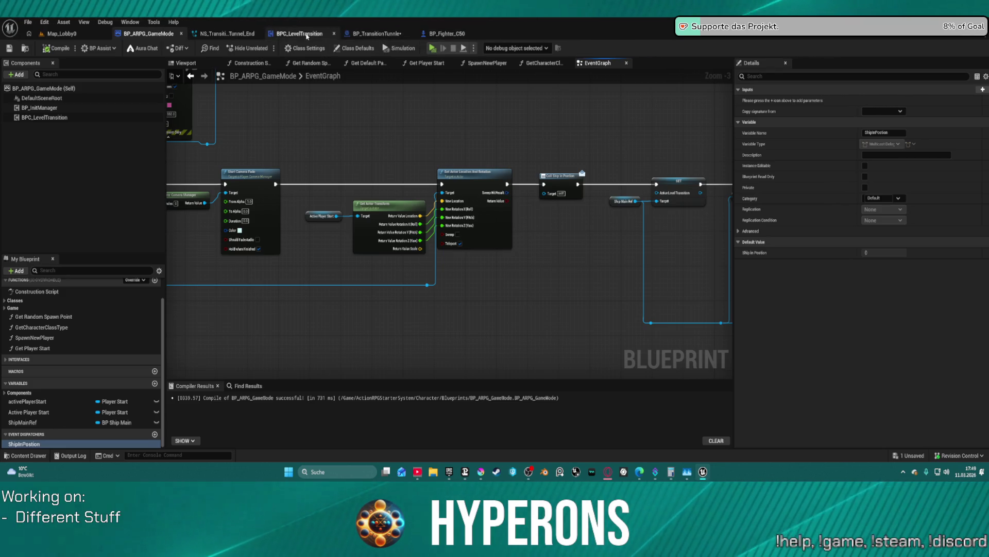
click(378, 33)
right_click(497, 150)
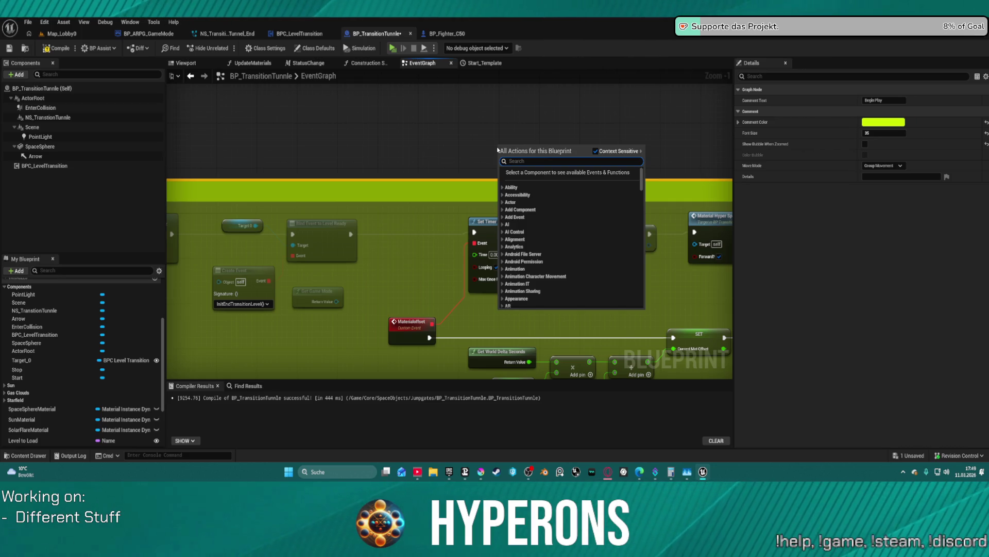
Add a Bind Event to Ship in Position between Level Ready and Set Timer.
text(ship)
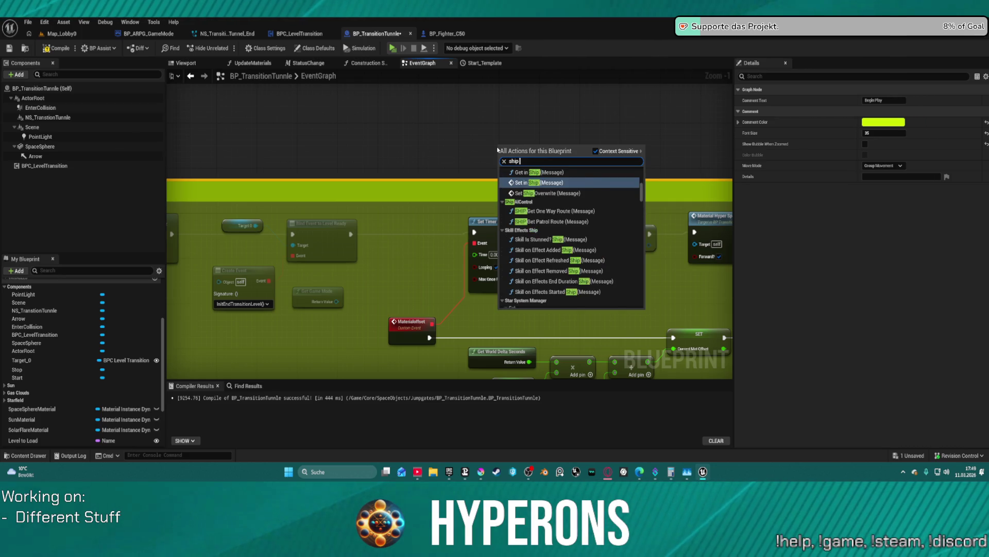
text( in )
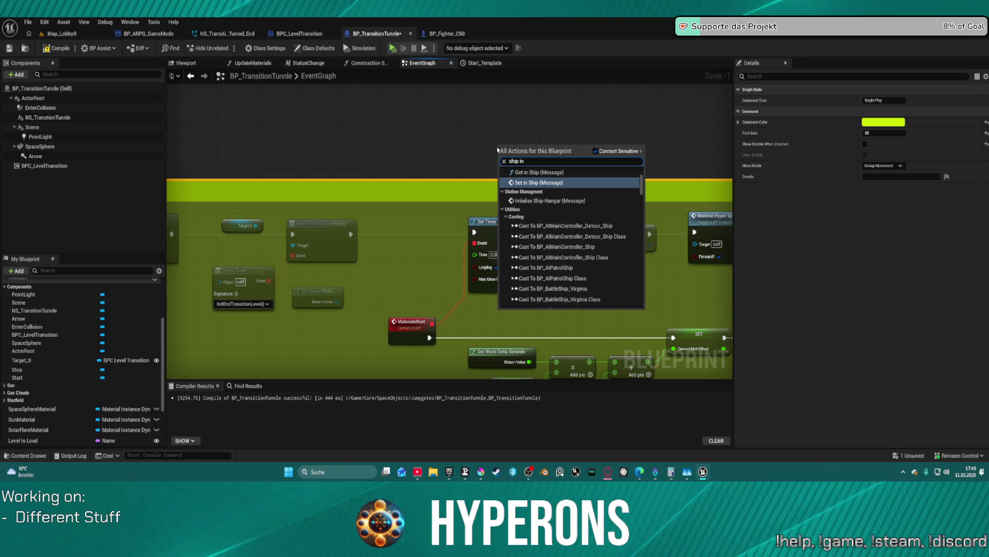
text(pos)
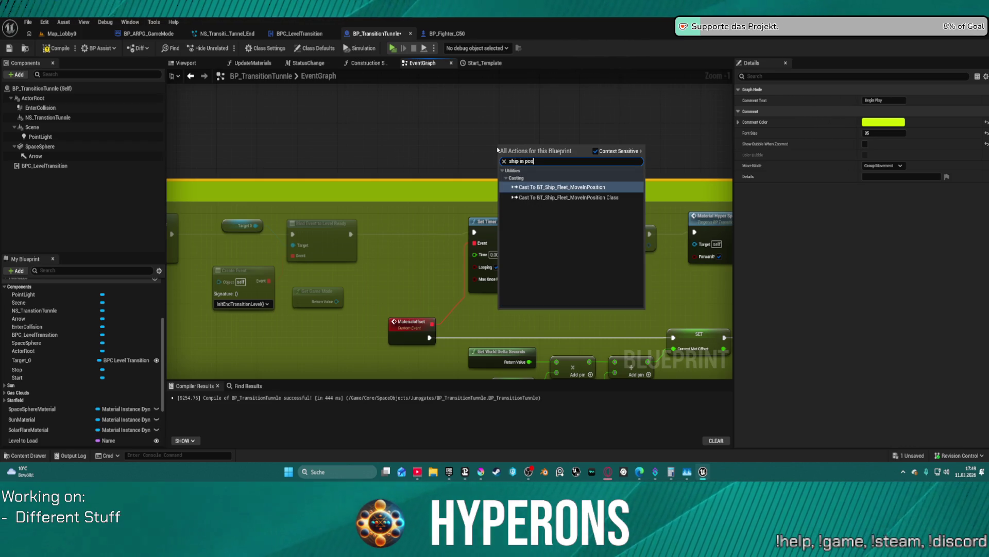
click(596, 151)
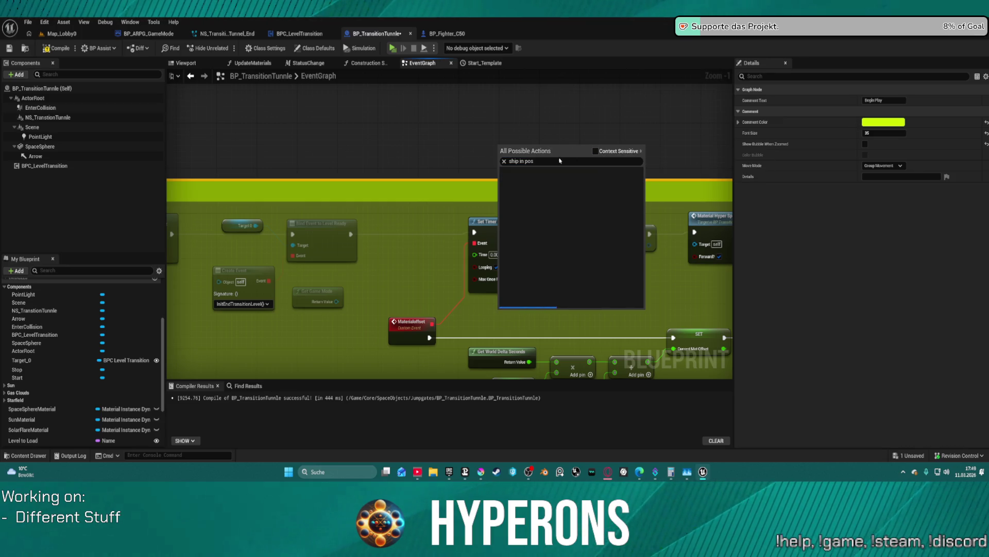
key(BackSpace)
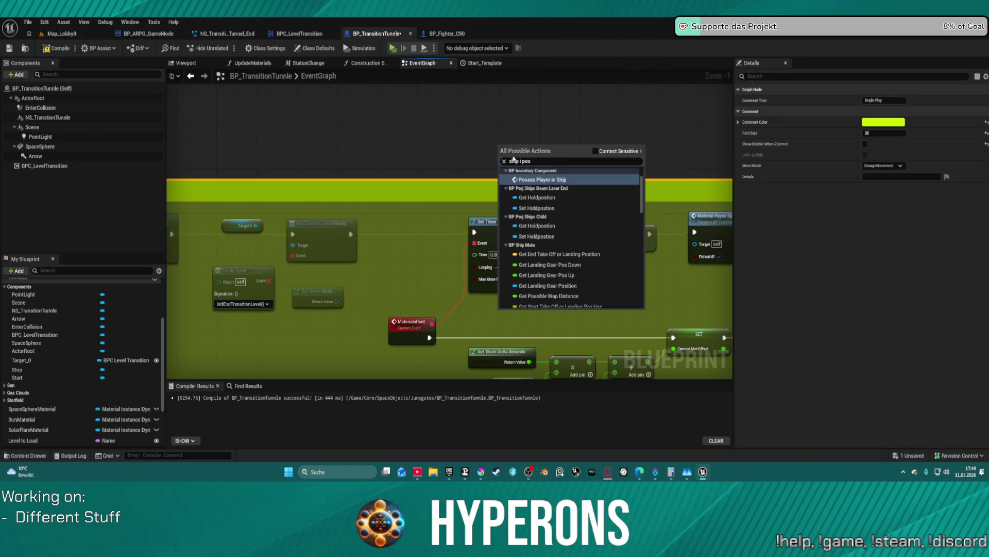
key(BackSpace)
key(BackSpace)
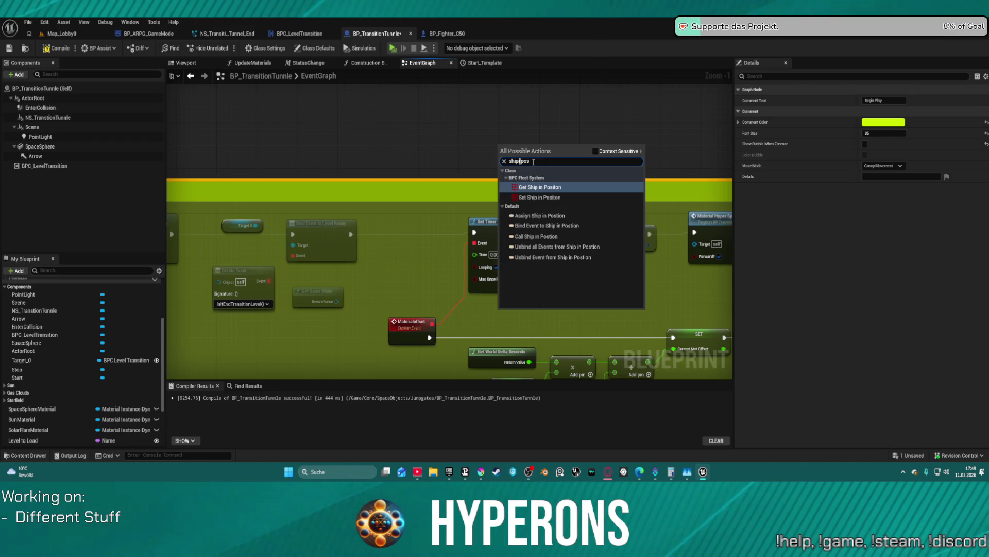
click(553, 226)
mouse_move(529, 151)
mouse_down()
mouse_move(476, 171)
mouse_move(408, 235)
mouse_up()
Cast Get Game Mode to BP_ARPG_GameMode and feed the result into the binding's Target.
mouse_move(336, 303)
mouse_down()
mouse_move(381, 252)
mouse_move(364, 234)
mouse_move(465, 233)
mouse_up()
mouse_move(336, 301)
mouse_down()
mouse_move(382, 247)
mouse_move(374, 293)
mouse_up()
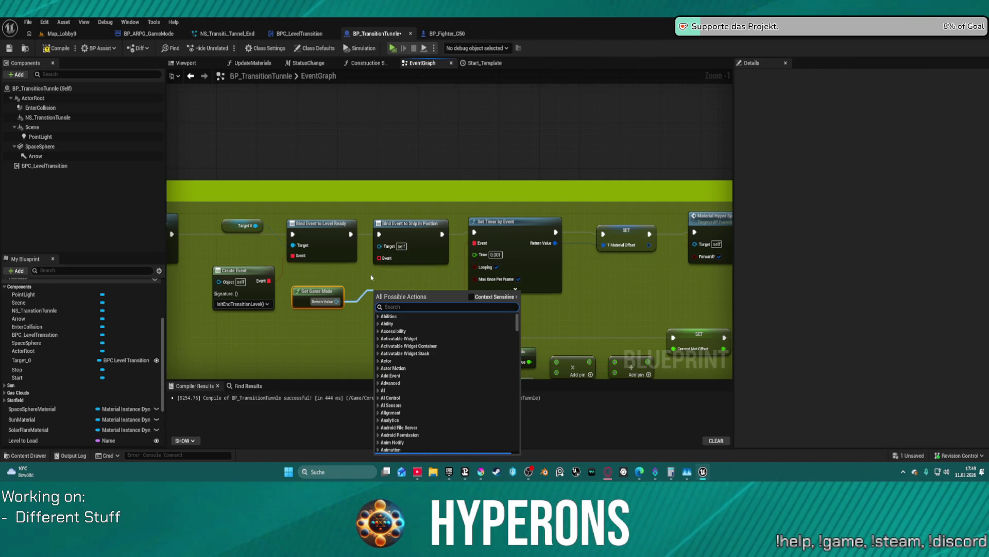
text(cast to)
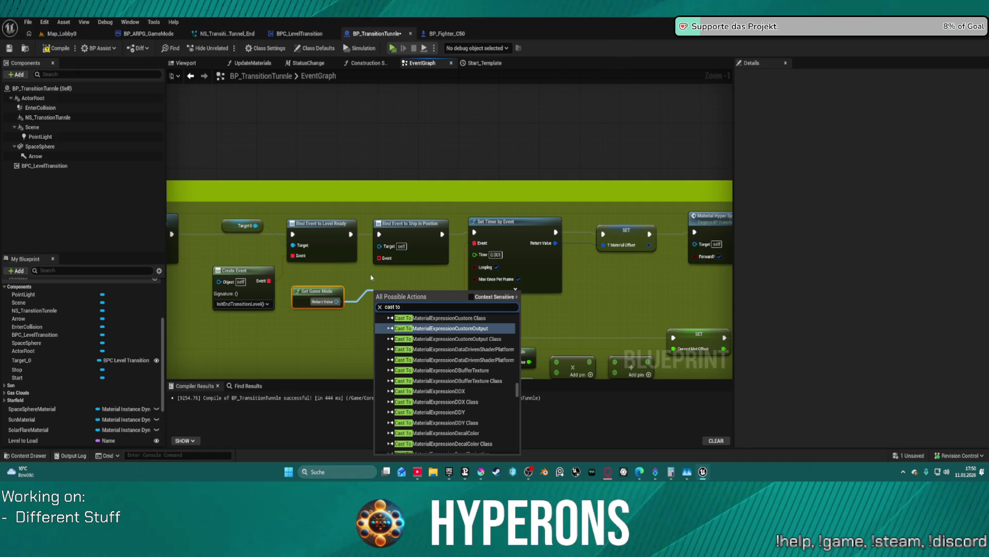
text( game)
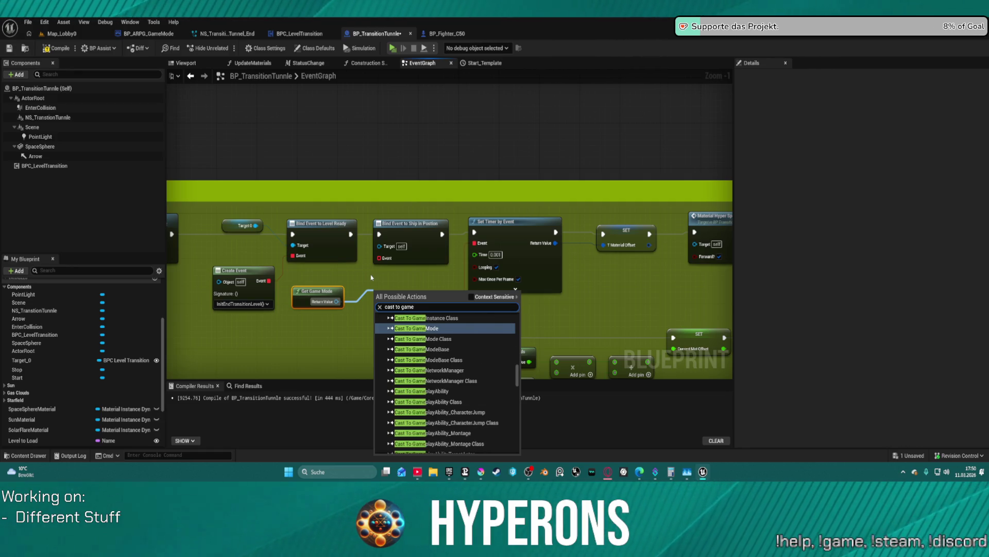
scroll(441, 345, up, 5)
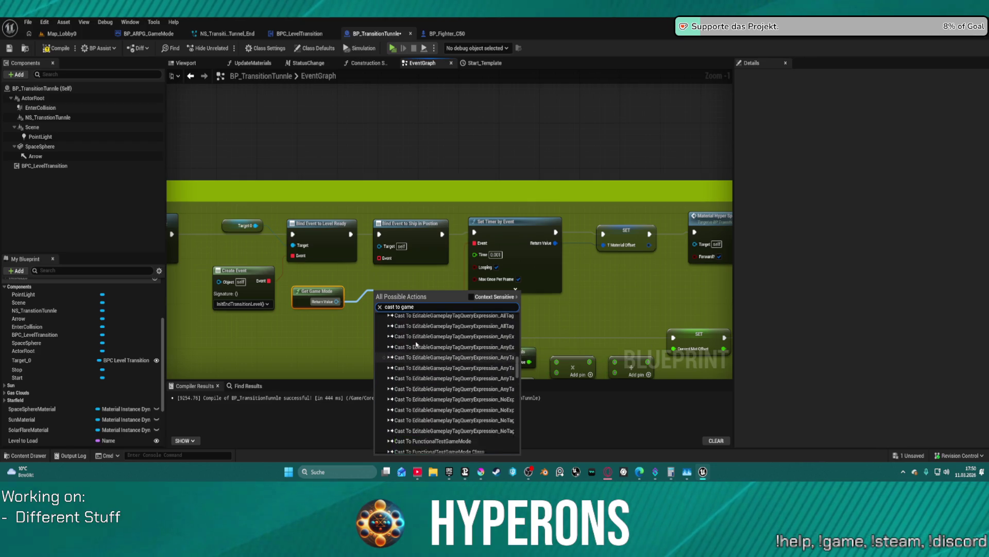
click(418, 361)
drag(414, 291, 364, 279)
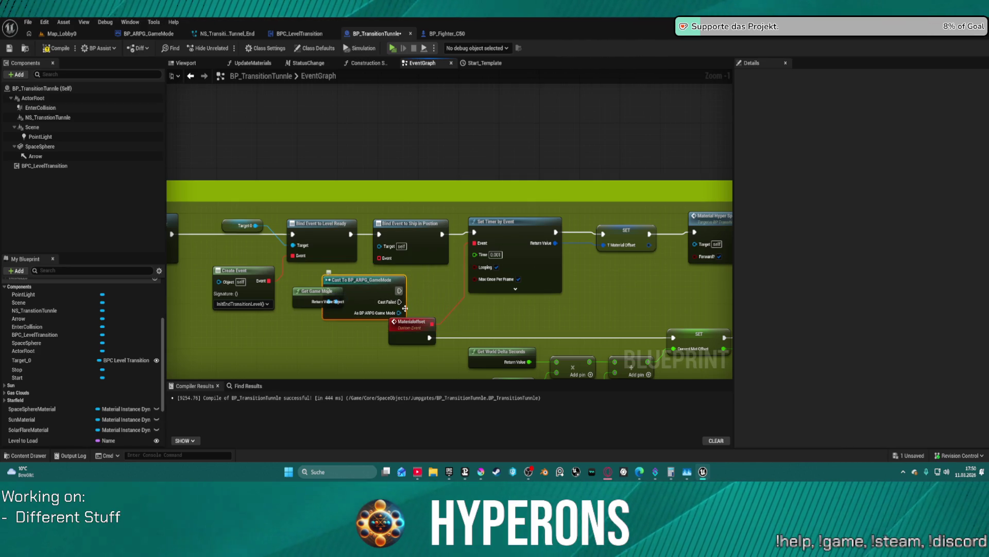
mouse_move(399, 312)
mouse_down()
mouse_move(379, 245)
mouse_move(294, 319)
mouse_up()
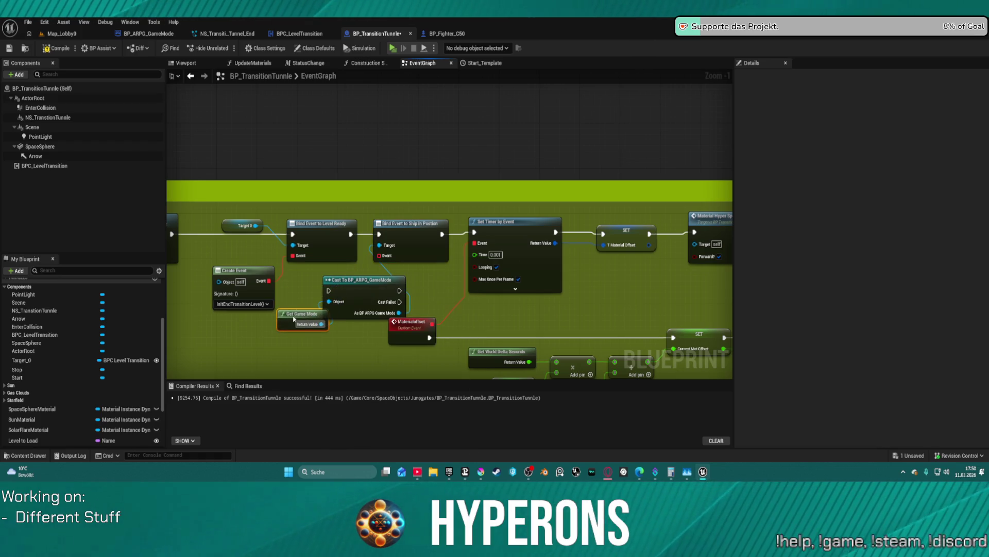
Run the cast right after the Level Ready binding and straighten the execution chain.
drag(326, 290, 350, 235)
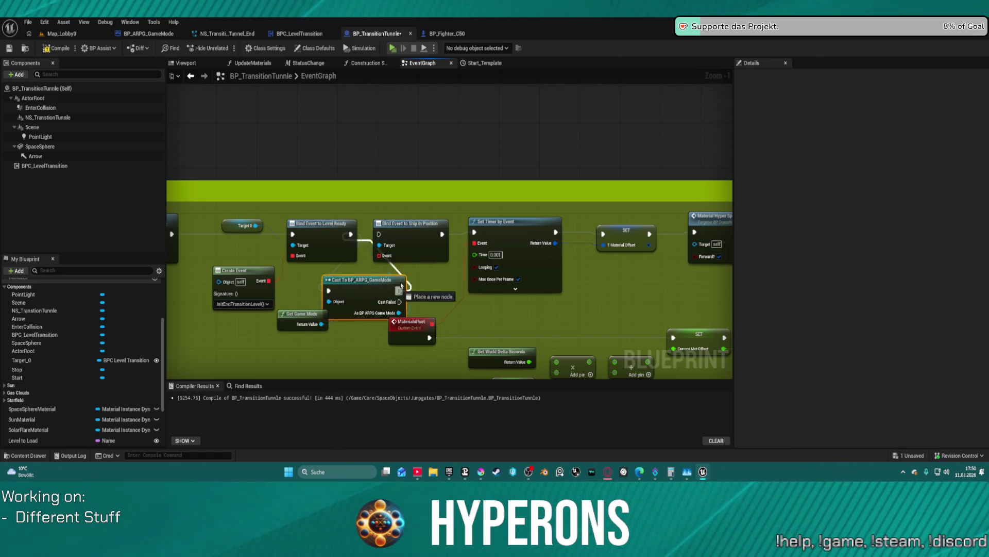
click(410, 242)
key(f)
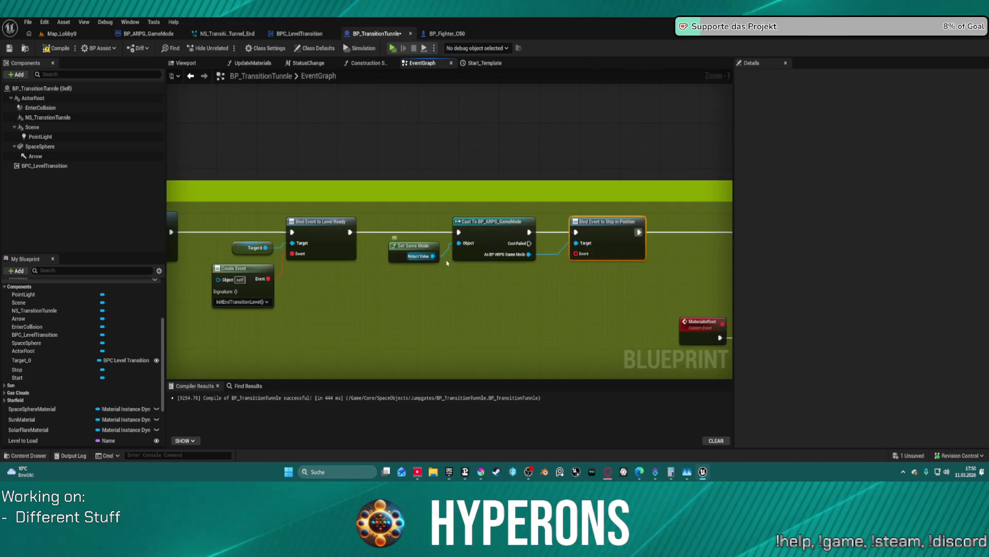
key(Home)
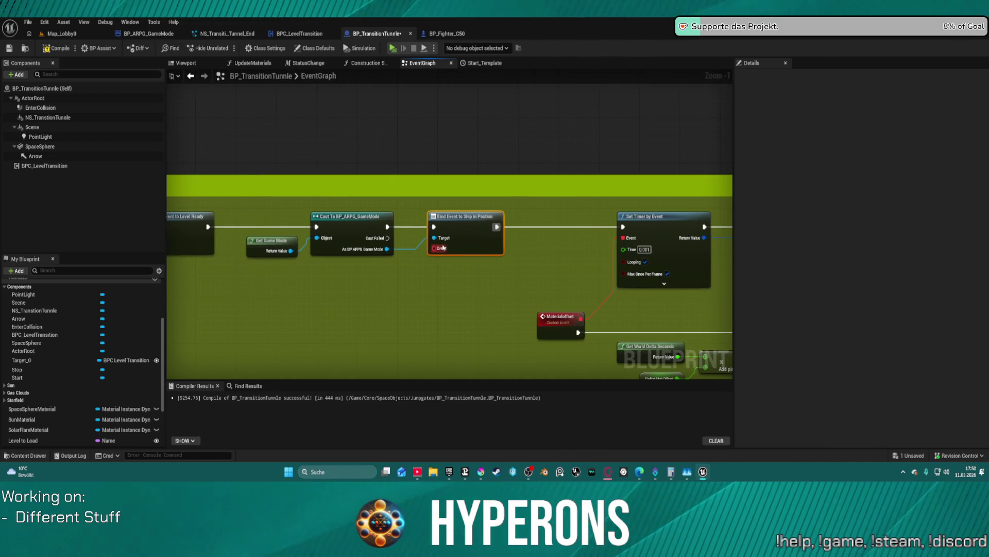
scroll(505, 176, down, 5)
mouse_move(506, 175)
mouse_down()
mouse_move(494, 82)
mouse_move(439, 335)
mouse_move(459, 375)
mouse_move(460, 155)
mouse_up()
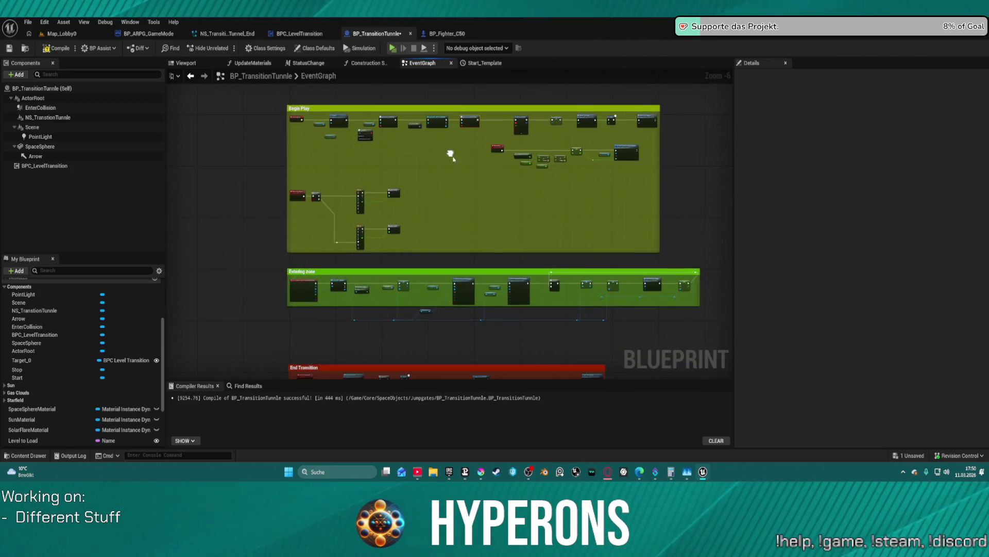
Add a custom event in the End Transition section and wire it into the Sequence.
scroll(460, 155, up, 3)
scroll(462, 210, down, 5)
drag(463, 196, 453, 271)
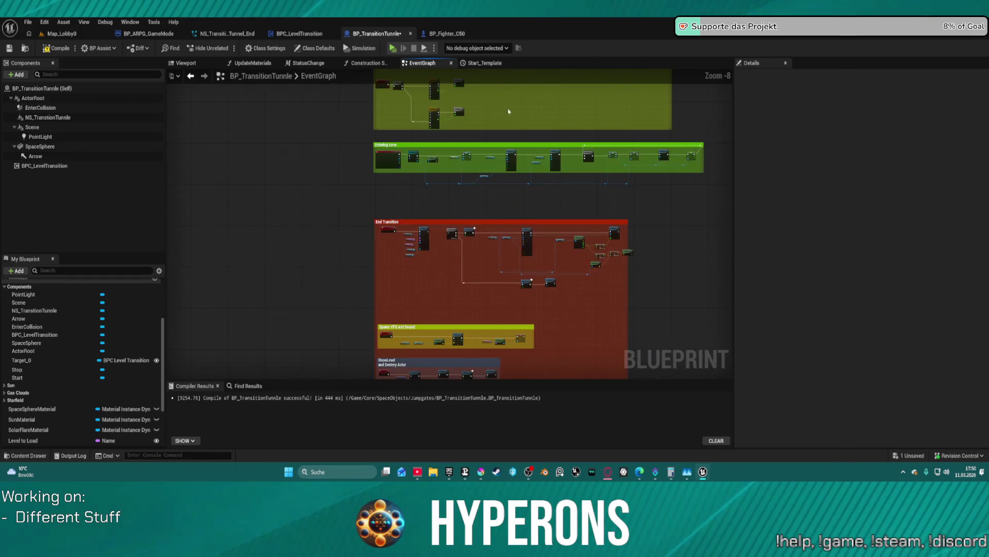
scroll(444, 270, up, 9)
right_click(449, 254)
text(custom)
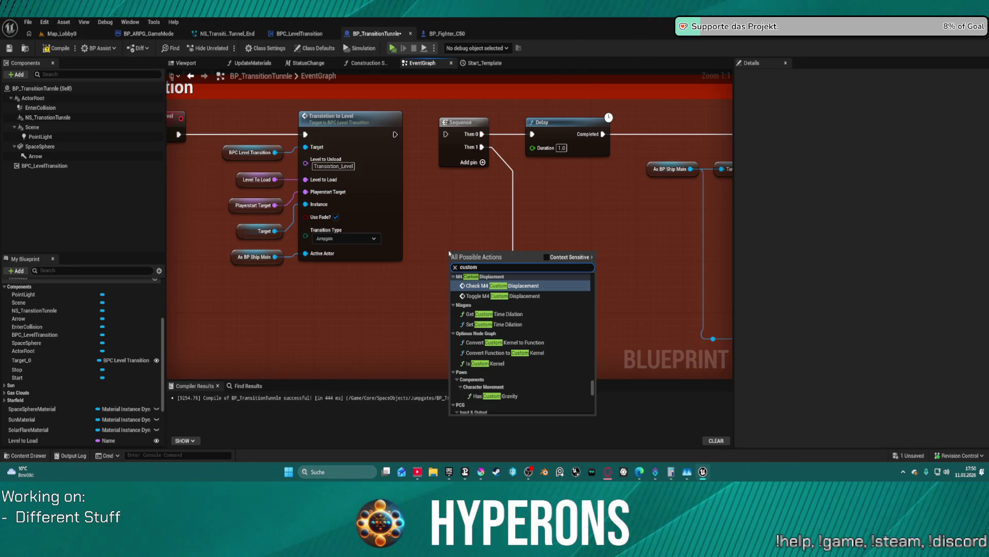
key(BackSpace)
key(BackSpace)
key(BackSpace)
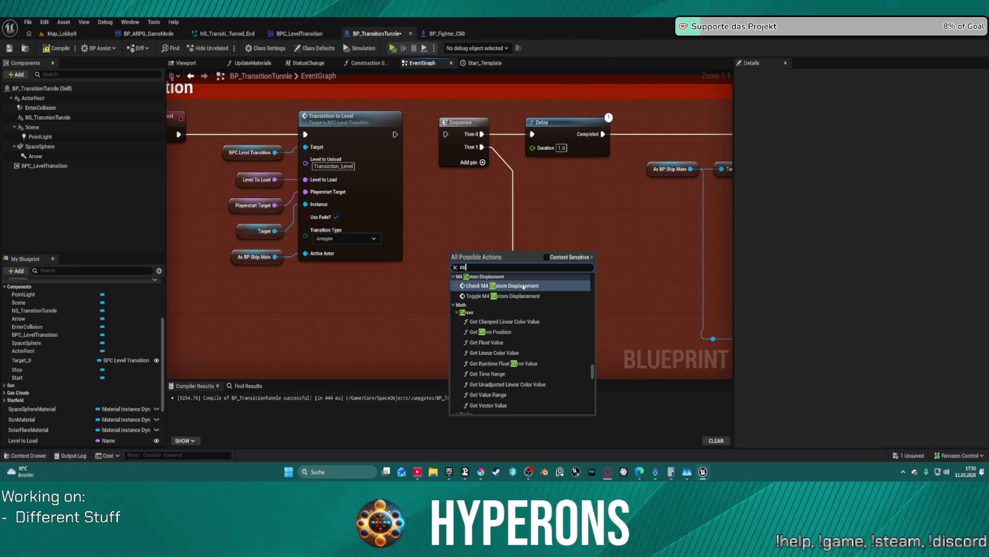
key(BackSpace)
key(BackSpace)
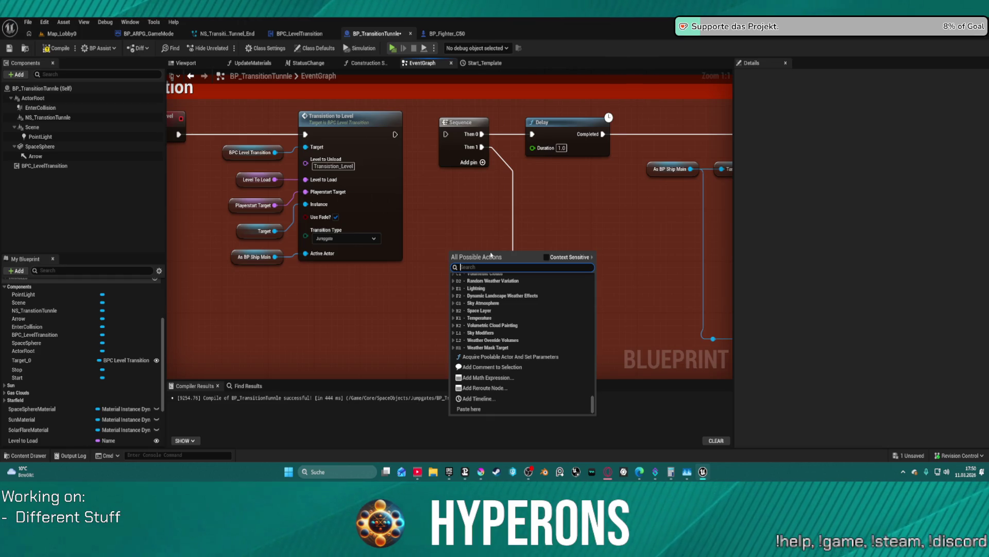
text(Custom)
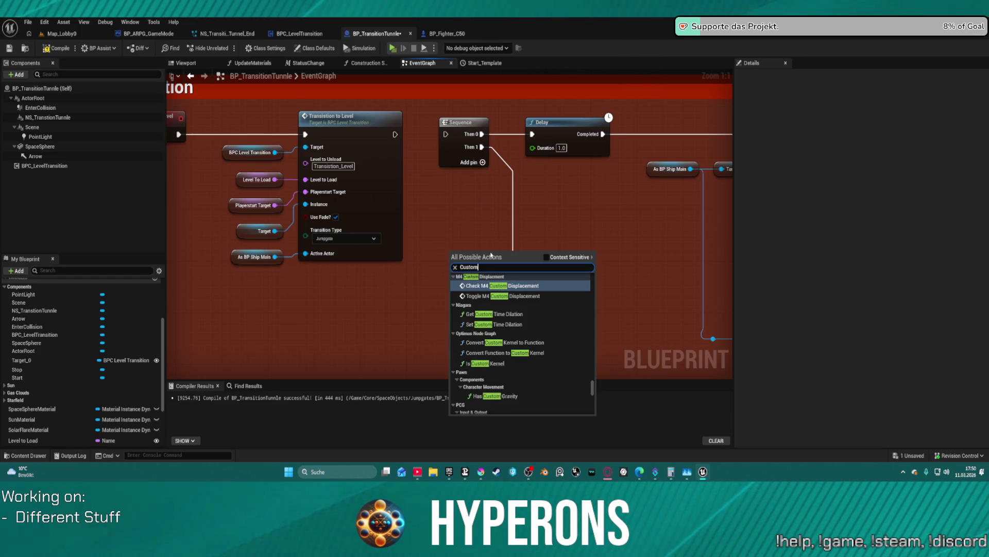
key(BackSpace)
key(BackSpace)
key(BackSpace)
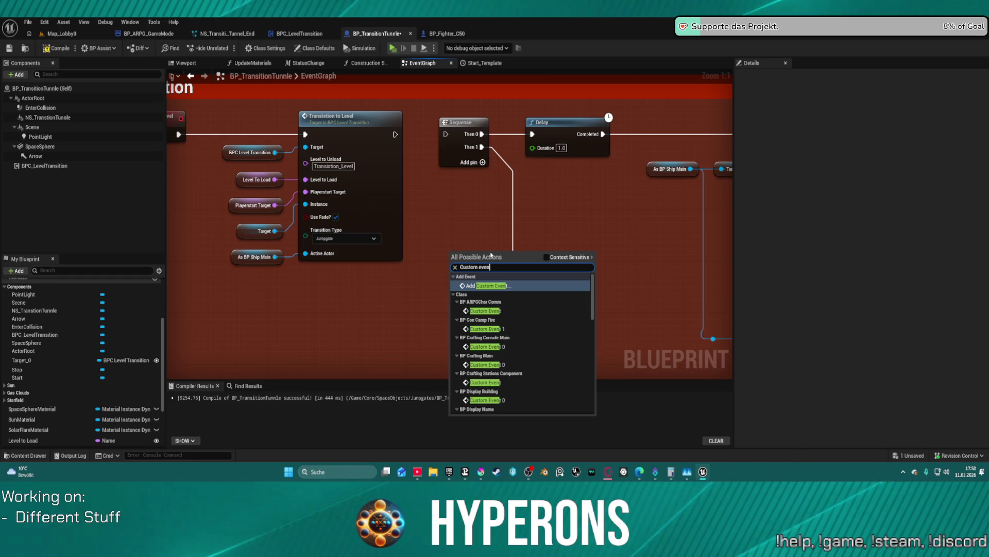
key(Escape)
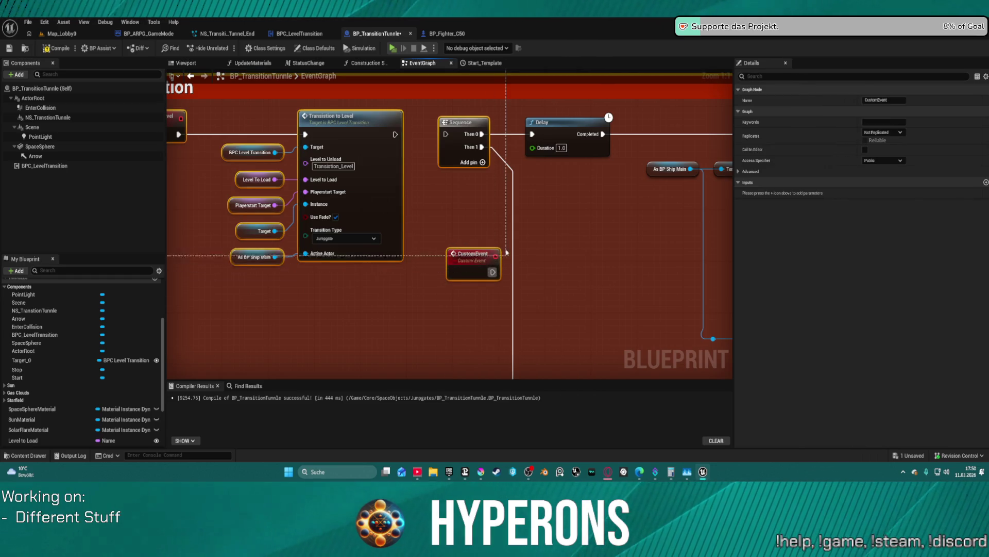
mouse_move(170, 77)
mouse_down()
mouse_move(413, 242)
mouse_move(404, 265)
mouse_move(410, 82)
mouse_move(428, 131)
mouse_move(462, 134)
mouse_up()
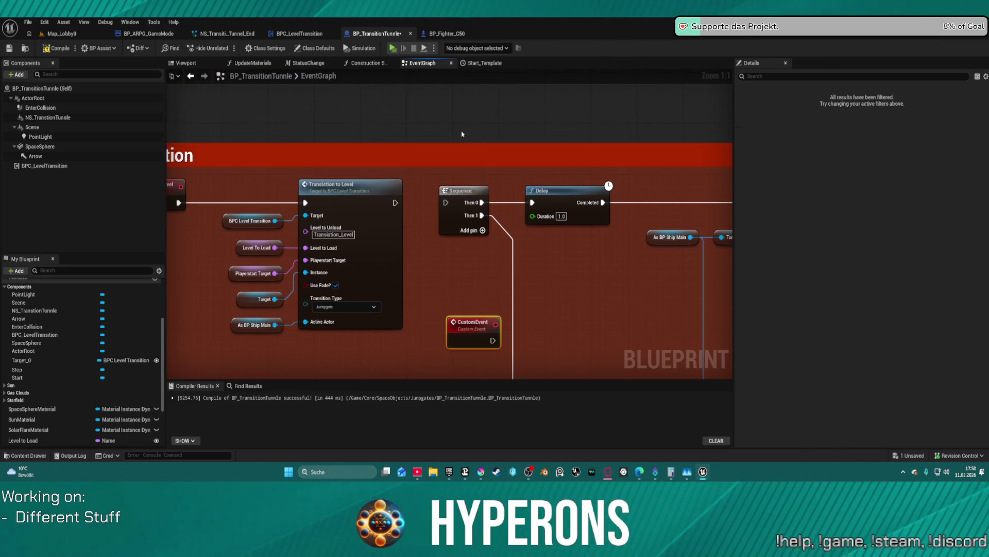
mouse_move(493, 342)
mouse_down()
mouse_move(459, 278)
mouse_move(447, 202)
mouse_up()
Name the event ShipReady and start a 'cre' search from the ship binding's Event pin.
click(876, 100)
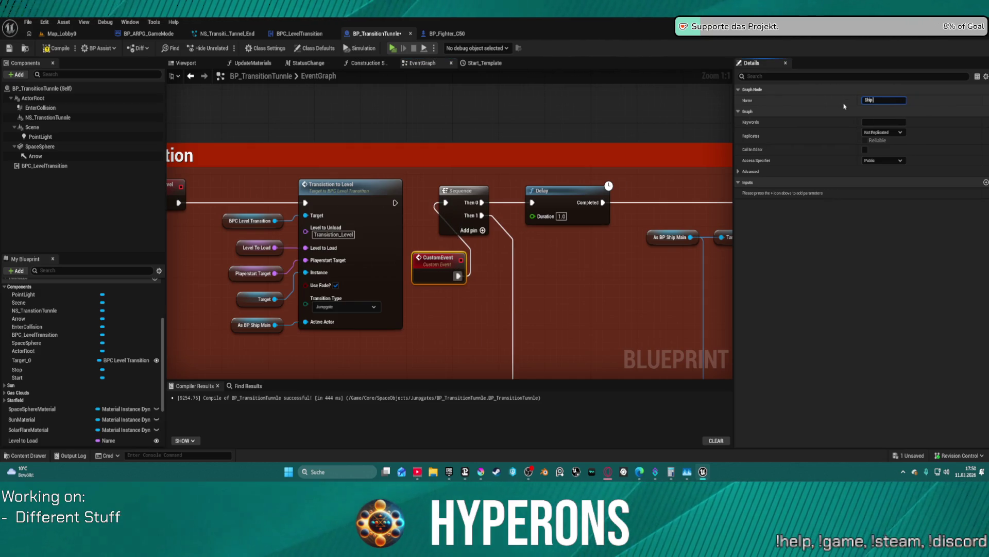
text(Ready)
key(Return)
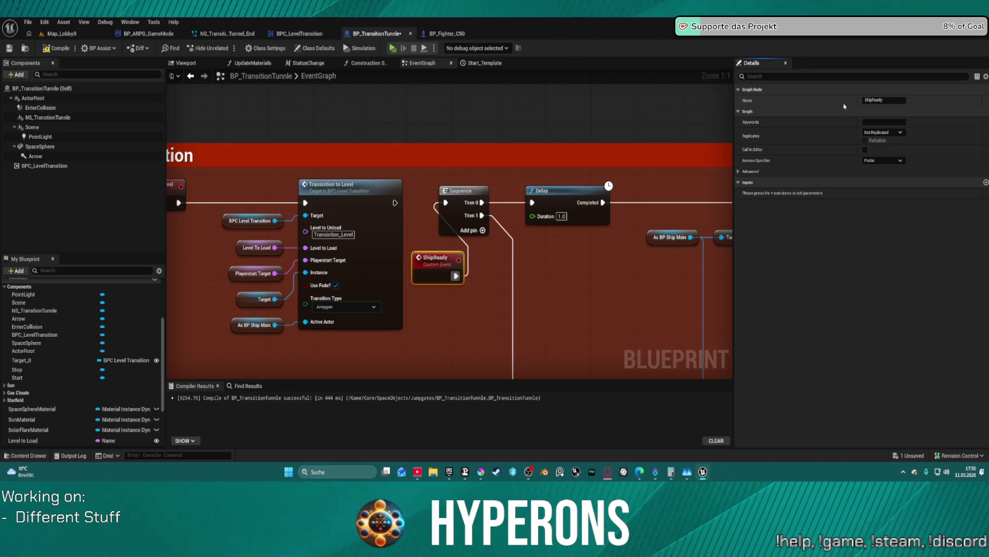
scroll(674, 170, down, 5)
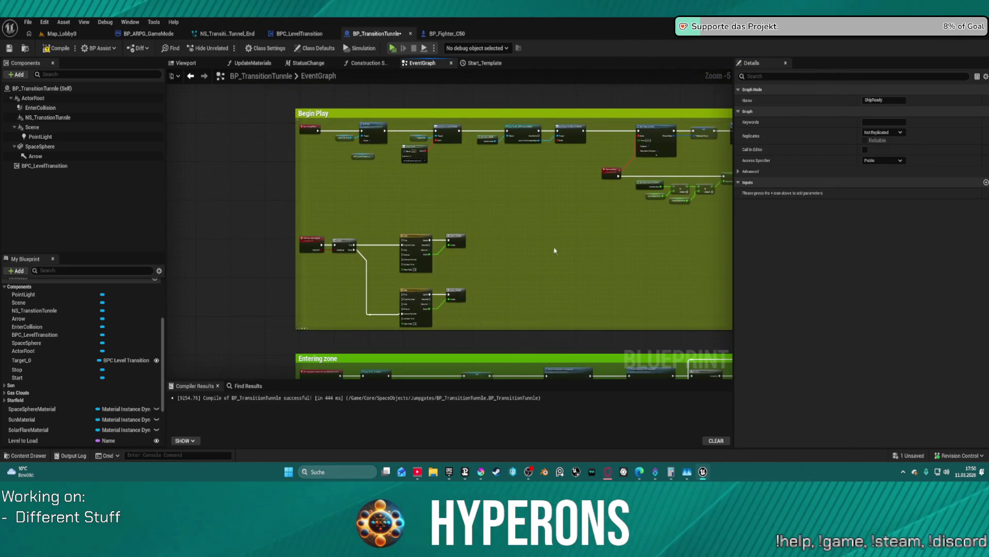
drag(554, 252, 520, 375)
scroll(473, 304, up, 5)
drag(679, 259, 643, 297)
text(crea)
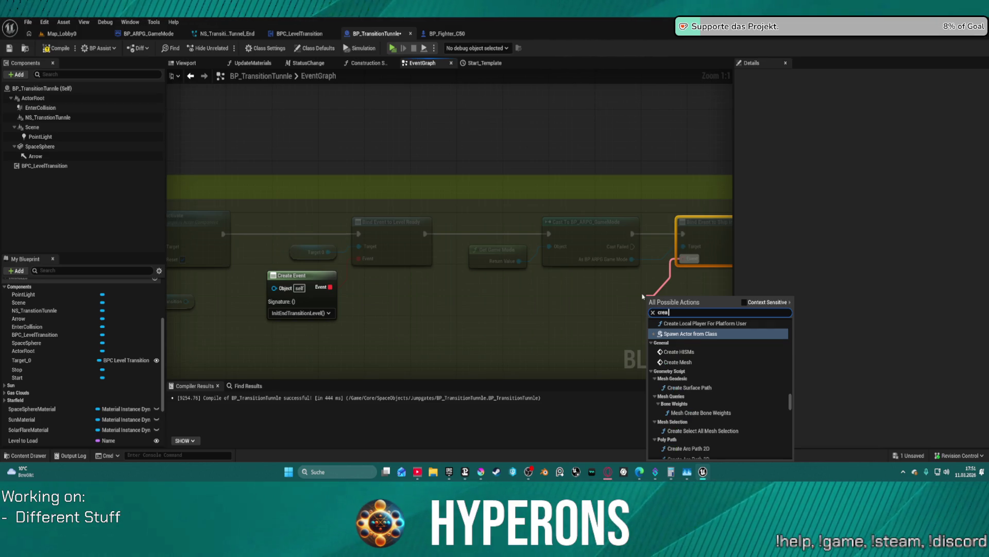
Feed the Ship in Position binding a Create Event calling ShipReady, then launch Standalone Game.
text(te event)
click(660, 333)
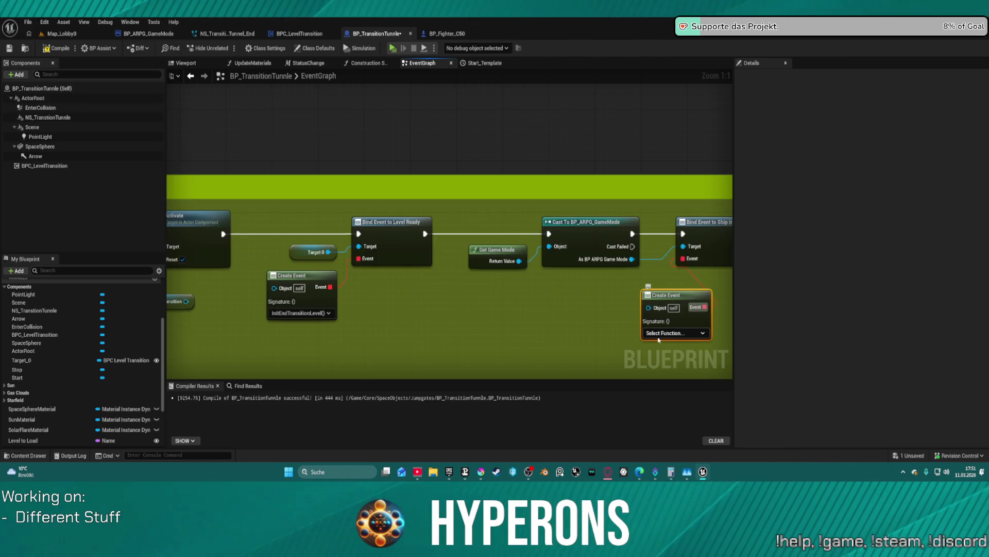
click(660, 335)
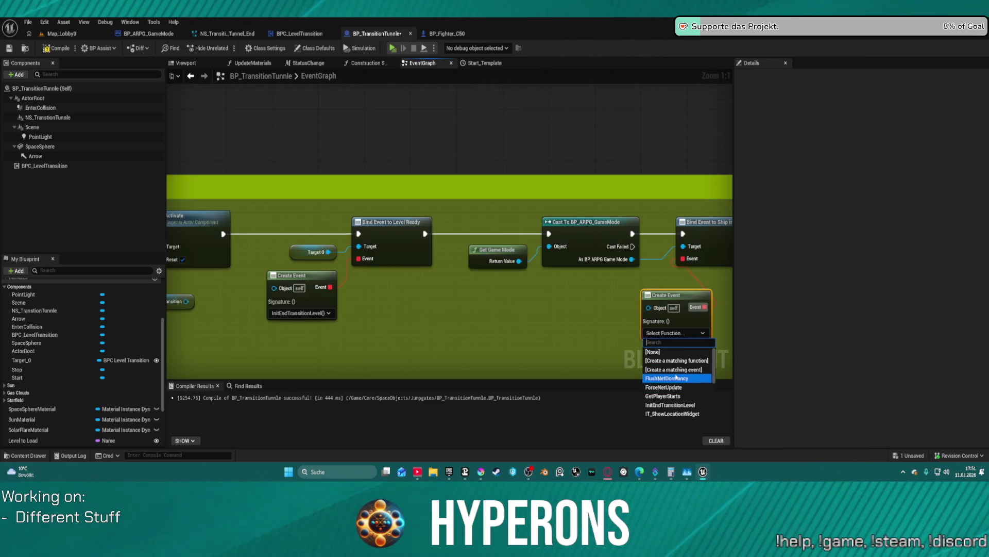
click(594, 330)
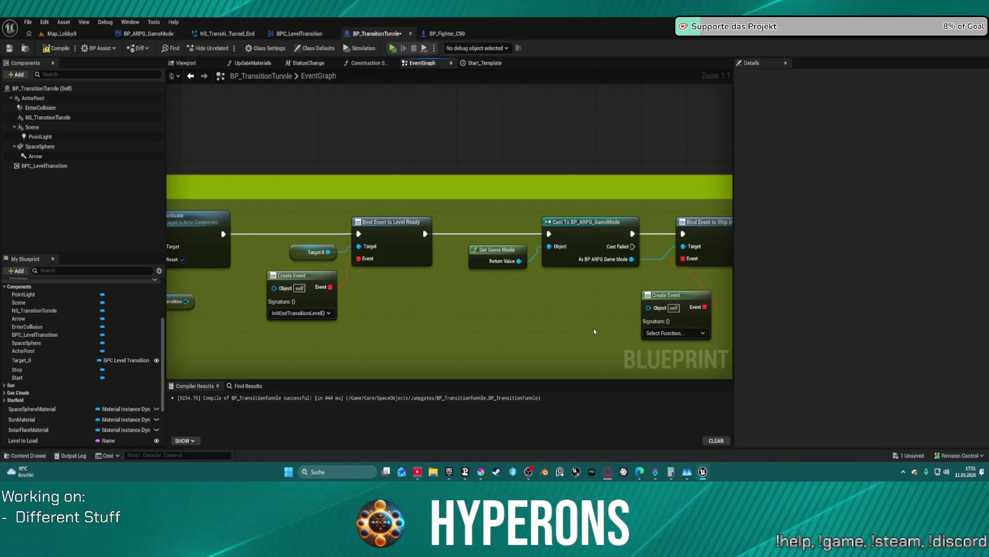
drag(681, 321, 594, 315)
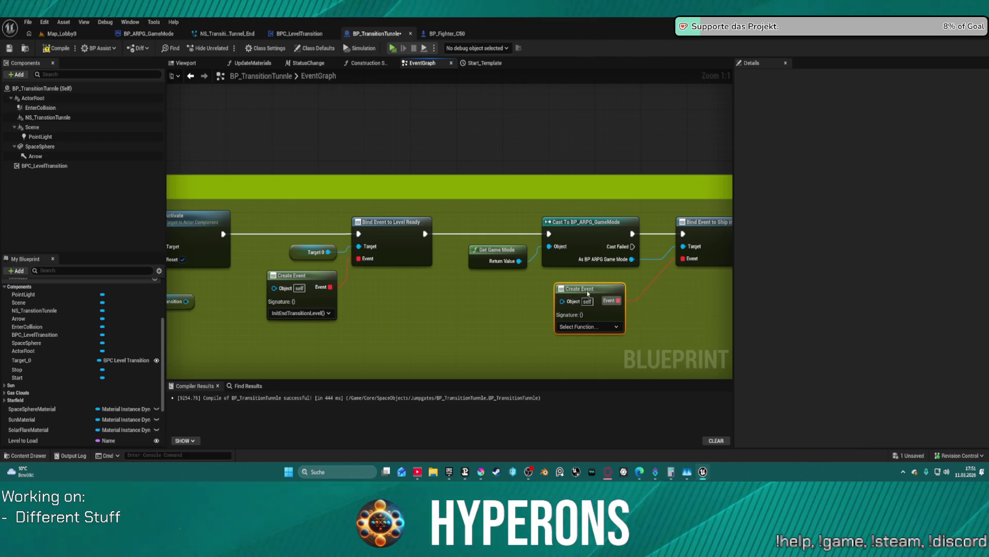
click(593, 326)
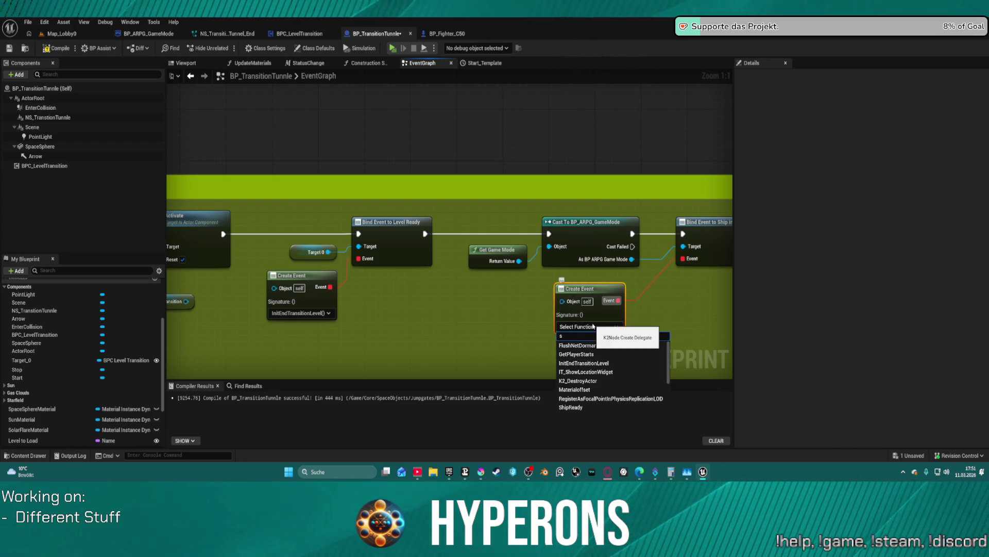
click(576, 408)
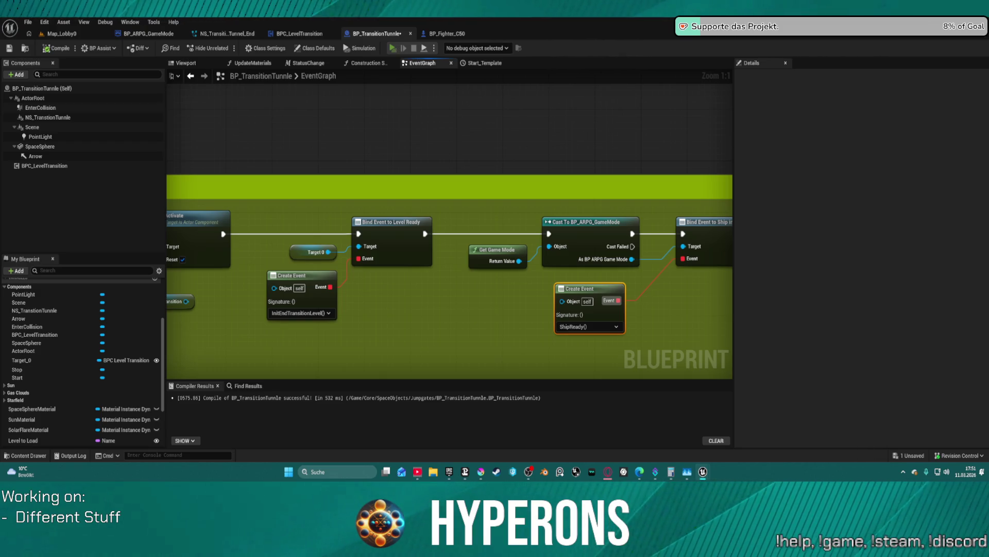
click(392, 48)
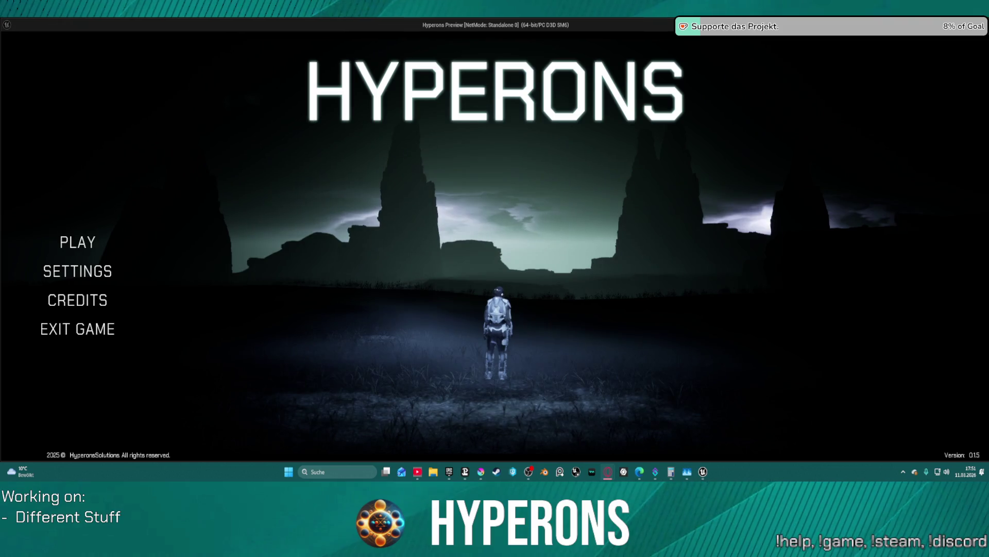
Start a session with the existing character, fly through the jump gate tunnel, then exit.
click(73, 246)
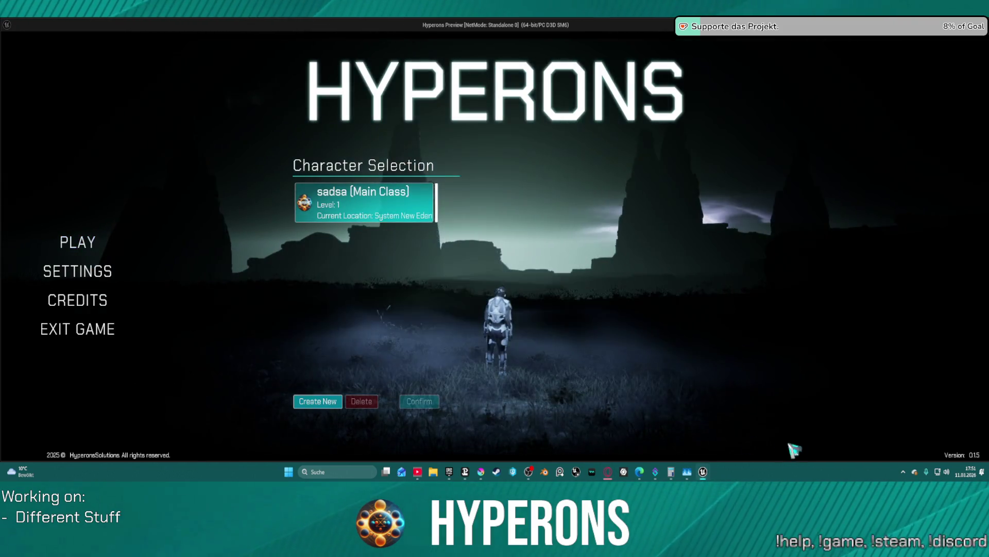
click(427, 217)
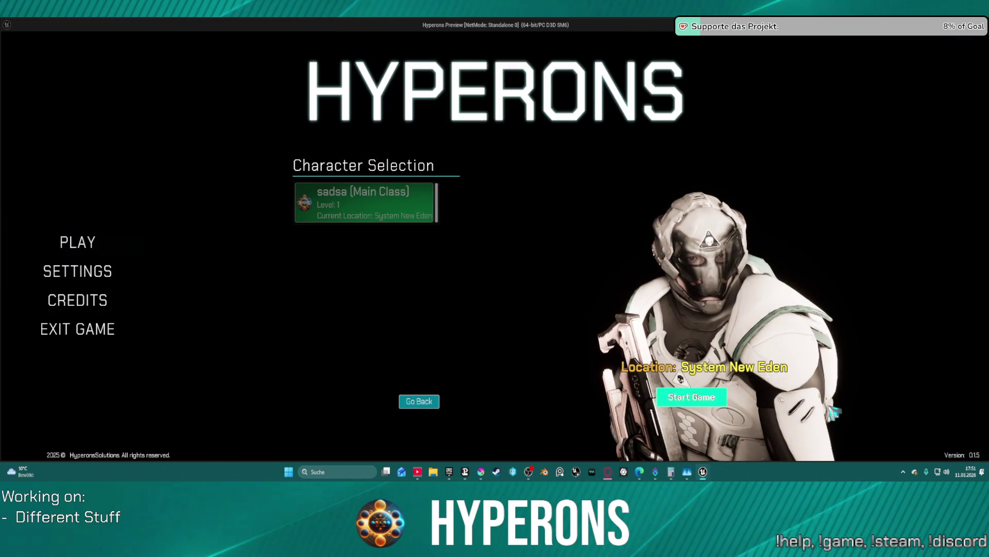
click(692, 396)
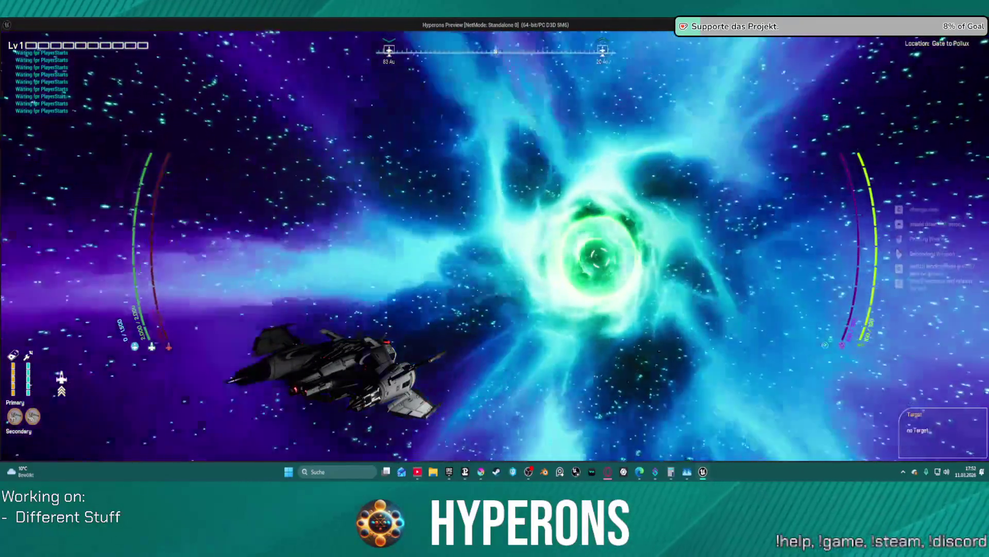
key(Escape)
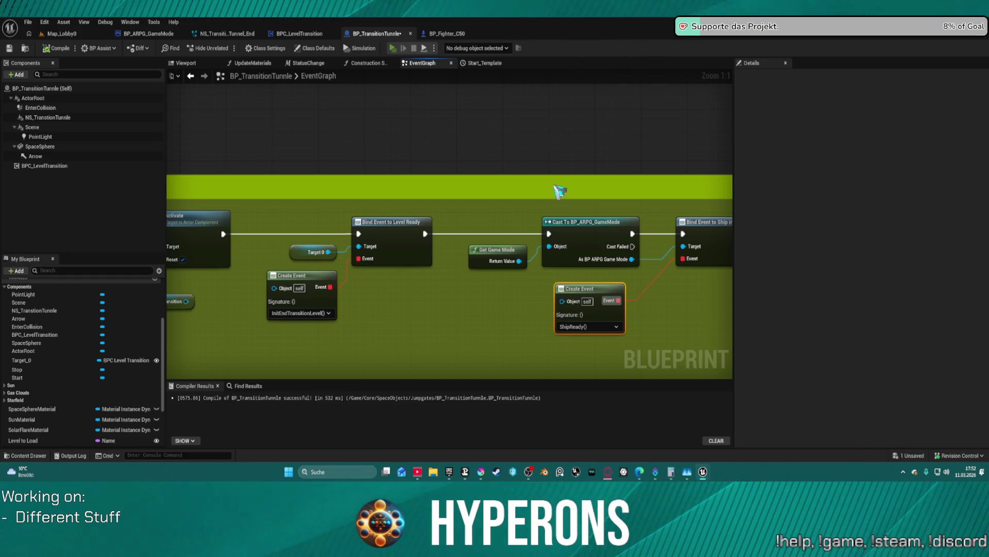
Relaunch the preview with the saved character and accelerate toward the Gate to New Eden.
key(alt+p)
click(99, 243)
click(387, 208)
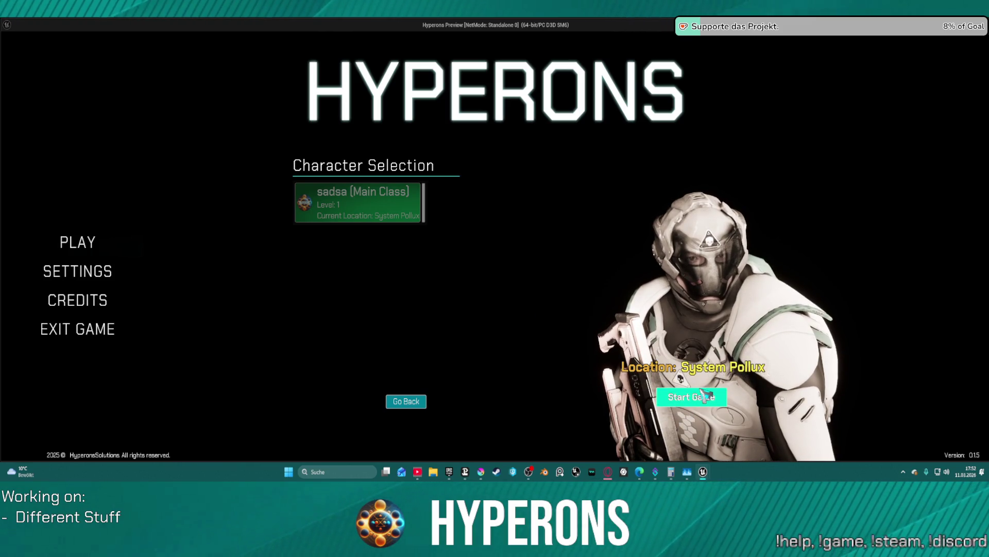
click(692, 396)
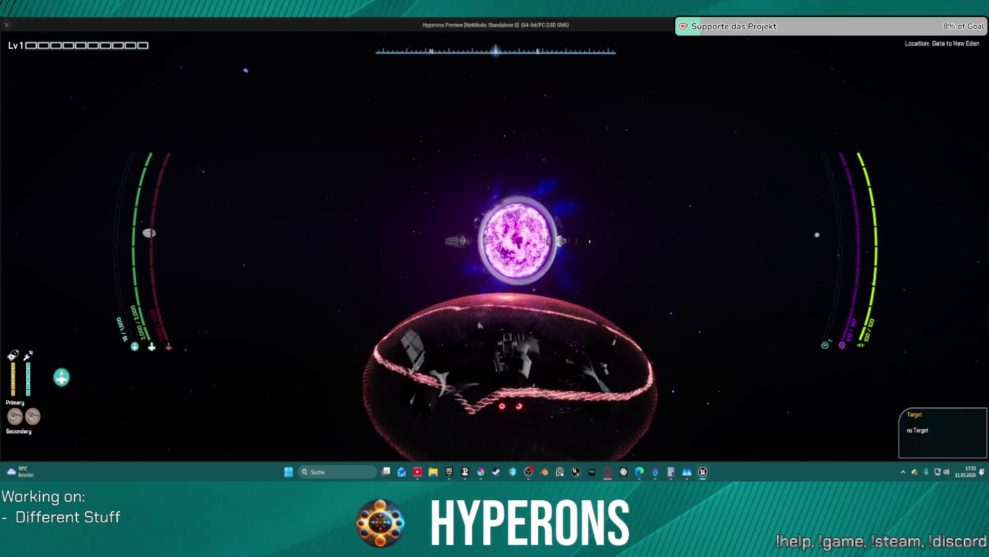
key(w)
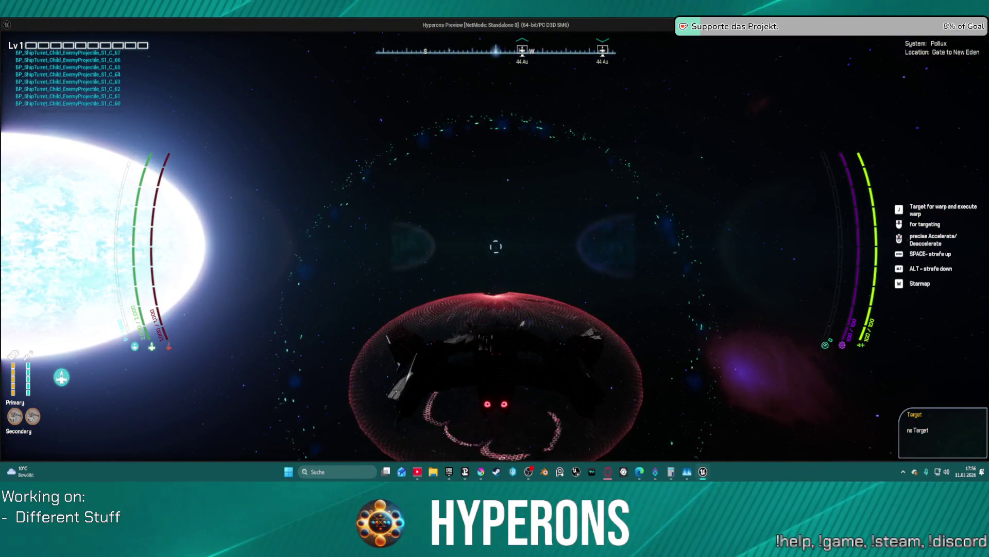
Close the game preview and pan the graph to the Spawn VFX and ShowLevel groups.
key(Escape)
scroll(402, 276, down, 5)
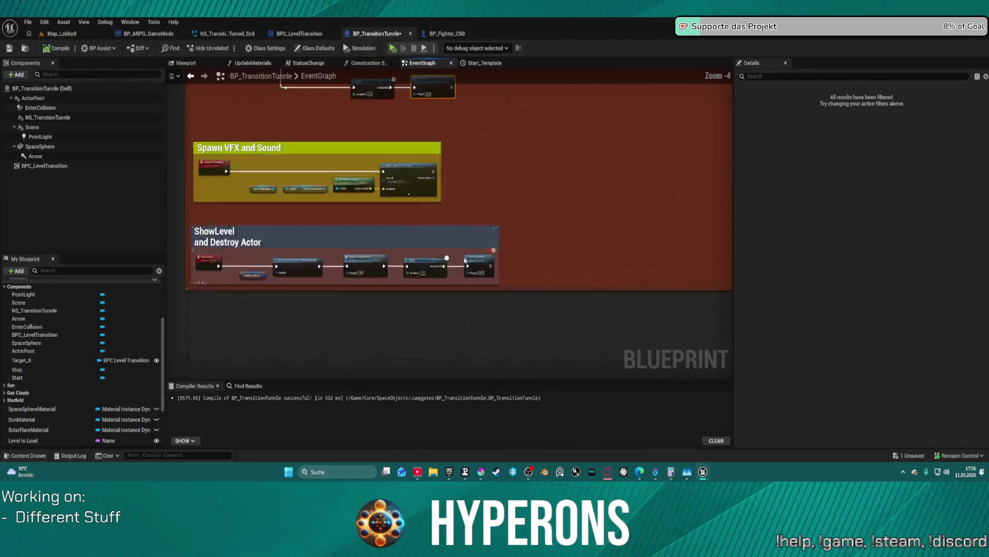
scroll(466, 259, up, 4)
scroll(336, 250, down, 4)
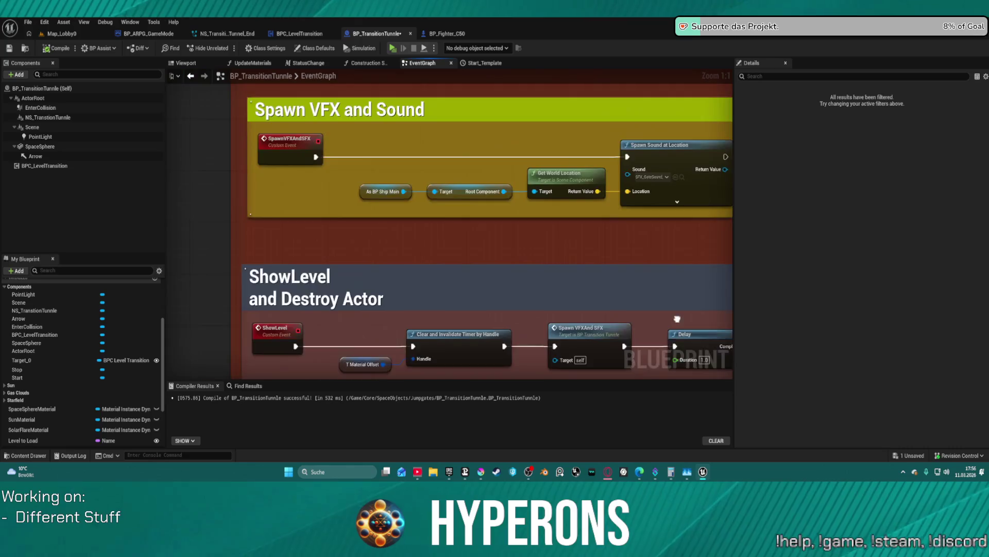
scroll(336, 250, up, 4)
mouse_move(448, 222)
mouse_down()
mouse_move(694, 215)
mouse_move(424, 283)
mouse_up()
scroll(448, 227, down, 2)
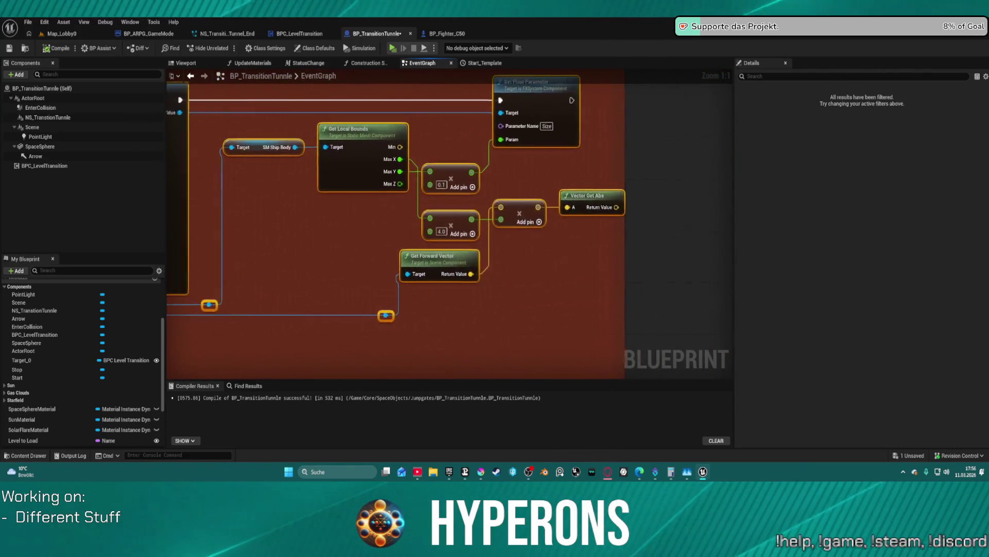
scroll(448, 227, up, 2)
drag(412, 227, 701, 226)
scroll(629, 231, down, 3)
mouse_move(613, 215)
mouse_down()
mouse_move(278, 237)
mouse_move(517, 218)
mouse_move(514, 206)
mouse_up()
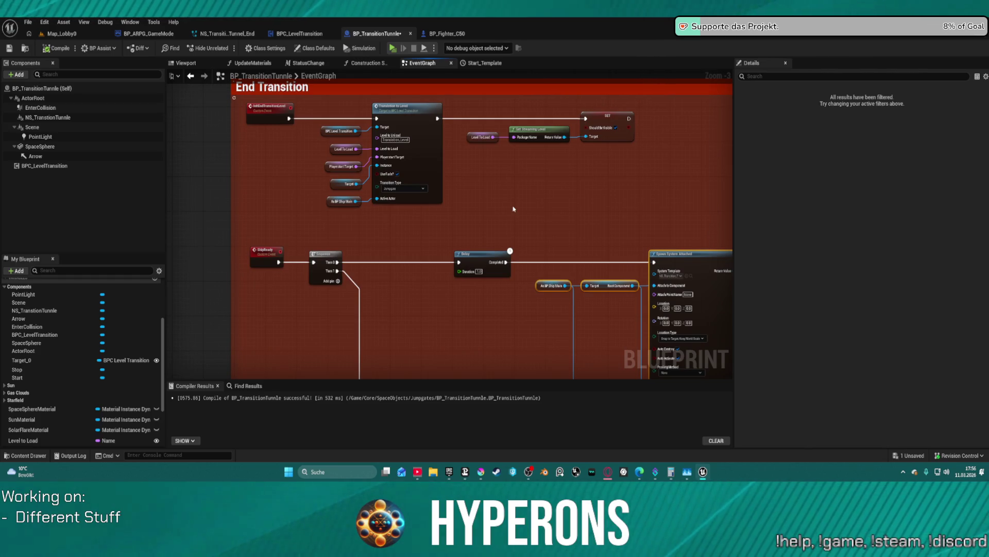
mouse_move(505, 249)
mouse_down()
mouse_move(502, 142)
mouse_move(476, 22)
mouse_up()
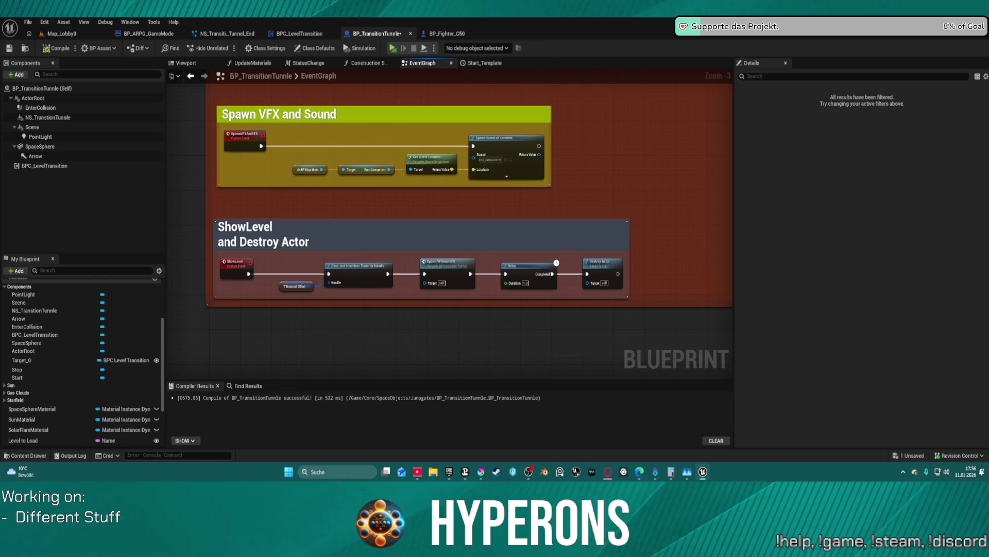
Delete the SpawnVFXAndSFX custom event and its call in the ShowLevel chain.
click(240, 136)
key(Delete)
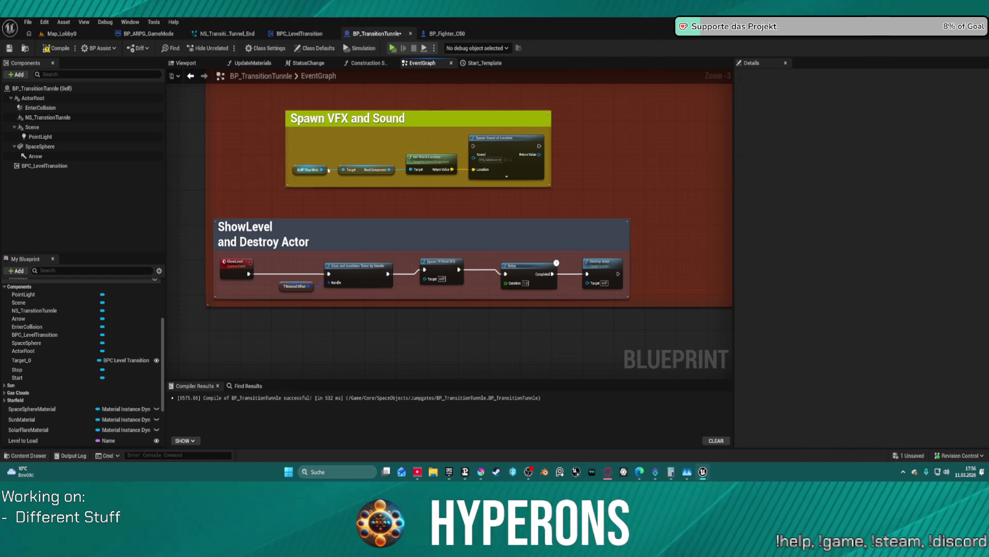
click(431, 269)
key(Delete)
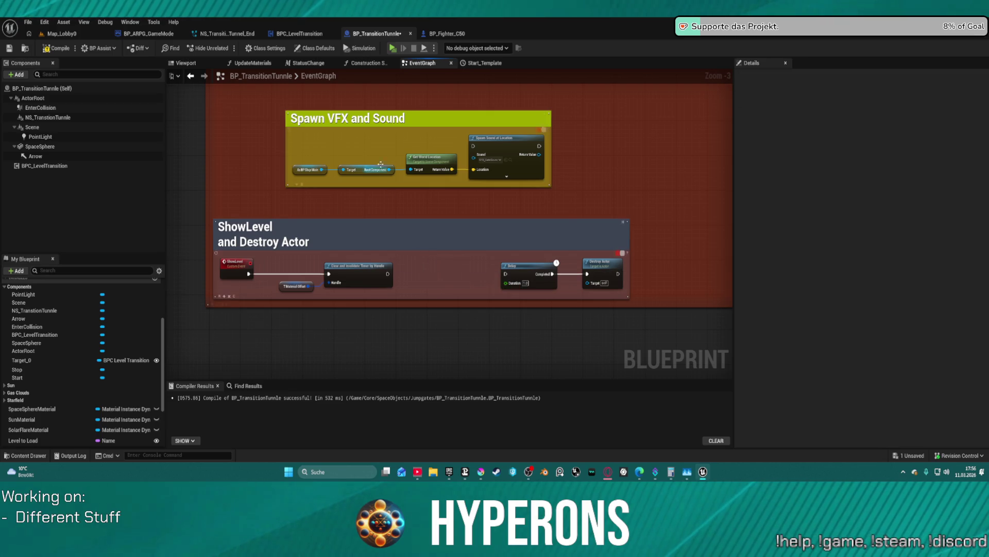
Wire Spawn Sound at Location between Clear Timer and Delay, and delete the Spawn VFX and Sound comment.
mouse_move(473, 146)
mouse_down()
mouse_move(391, 279)
mouse_move(578, 264)
mouse_move(389, 273)
mouse_up()
mouse_move(539, 146)
mouse_down()
mouse_move(519, 214)
mouse_move(521, 261)
mouse_move(506, 274)
mouse_up()
drag(397, 154, 532, 281)
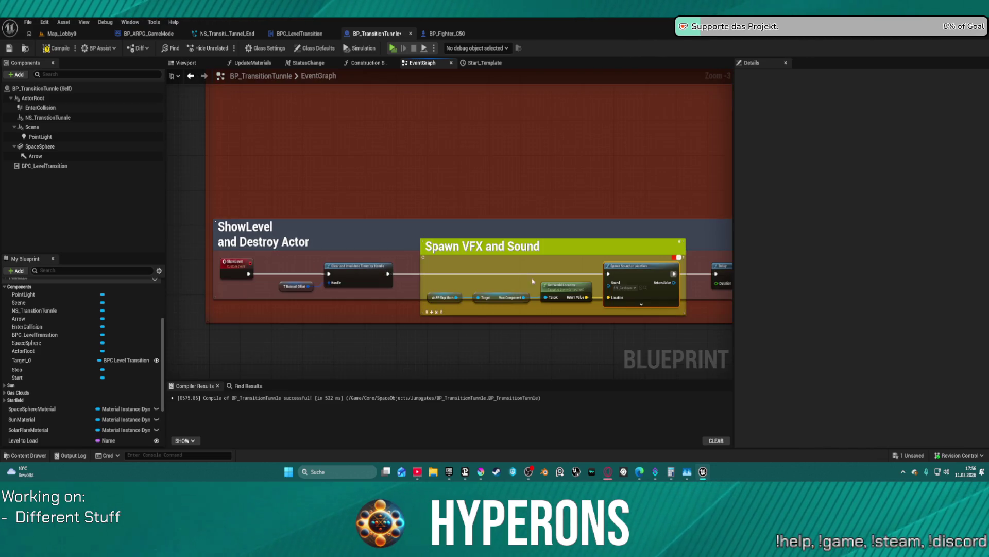
click(487, 247)
key(Delete)
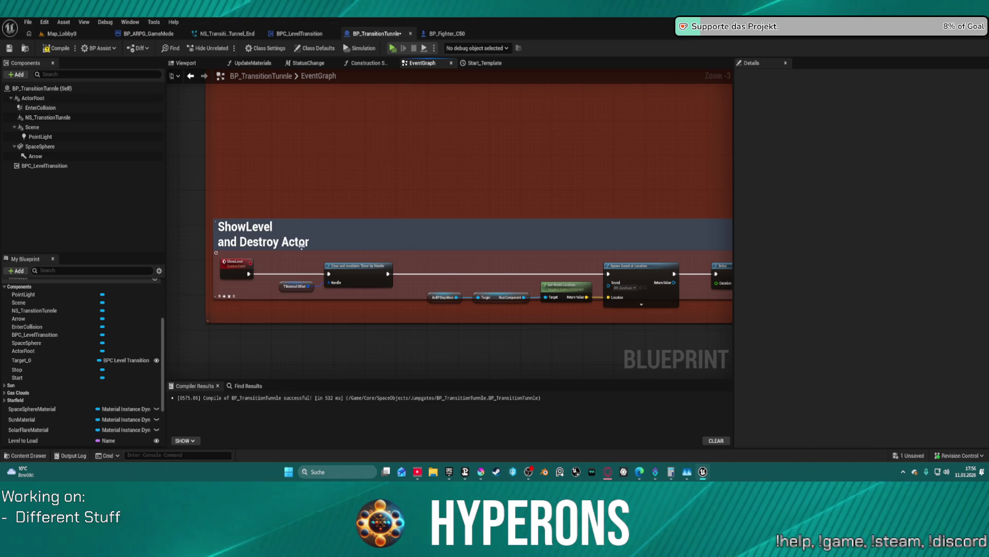
Move the whole ShowLevel group to the bottom of the End Transition group.
scroll(301, 244, down, 2)
drag(261, 205, 626, 271)
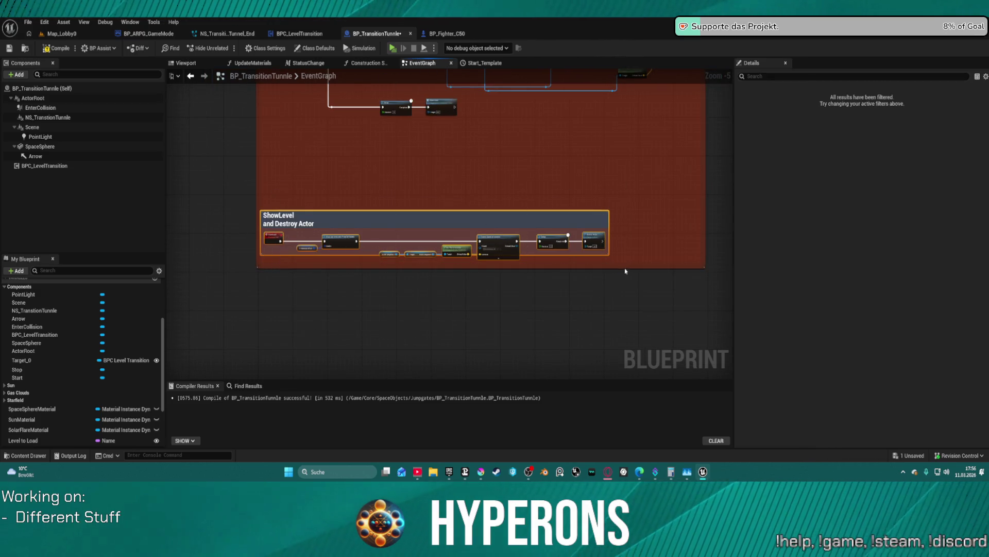
scroll(267, 259, up, 3)
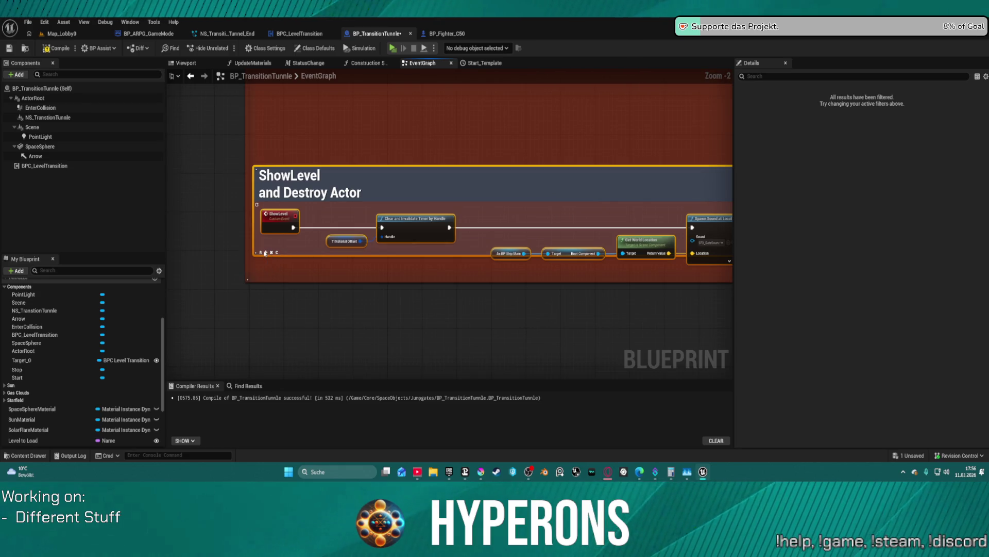
scroll(384, 298, down, 3)
mouse_move(552, 172)
mouse_down()
mouse_move(384, 299)
mouse_move(335, 302)
mouse_move(477, 301)
mouse_up()
scroll(484, 300, down, 2)
drag(389, 322, 388, 276)
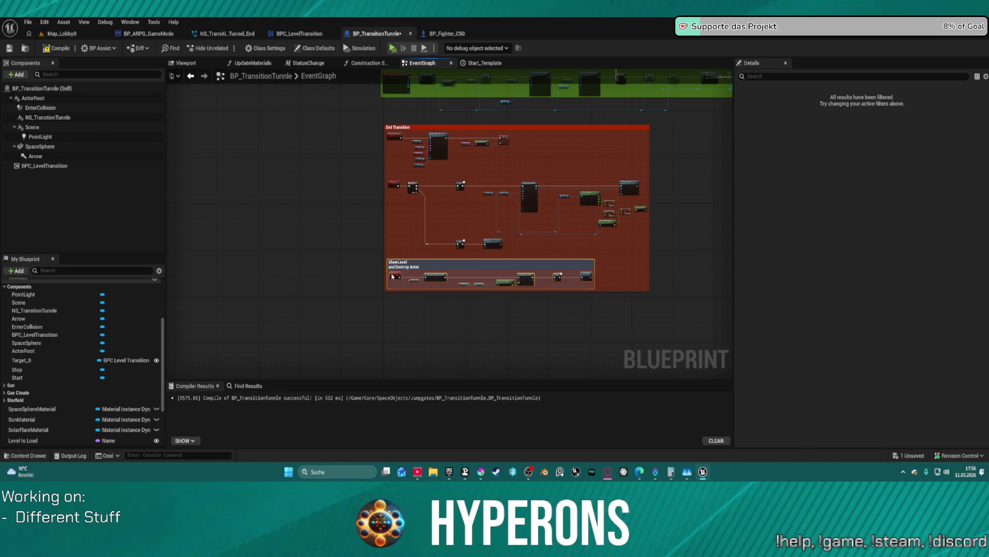
drag(628, 240, 646, 274)
scroll(647, 274, up, 7)
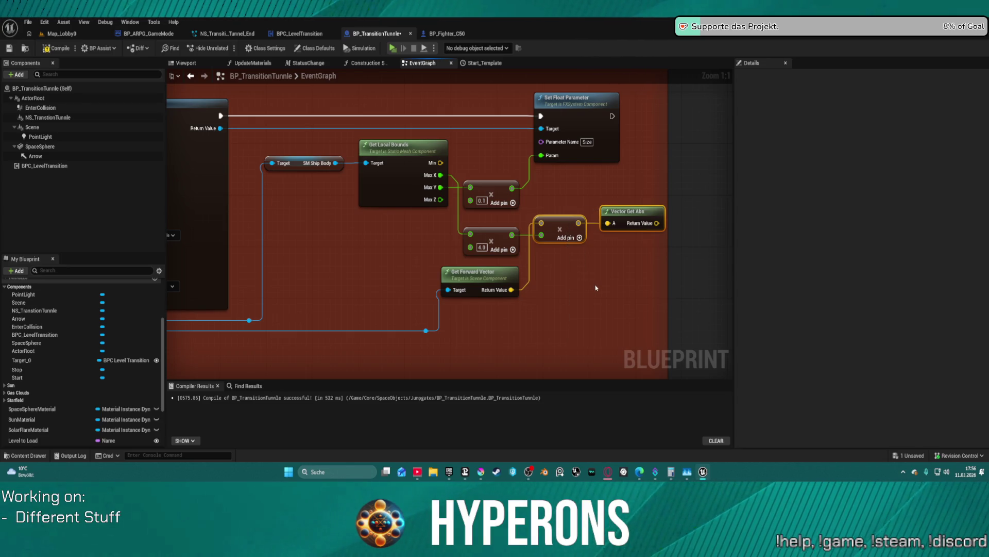
Delete the multiply, Vector Get Abs, 4.0 multiply, Get Forward Vector and dangling reroute nodes.
key(Delete)
drag(544, 310, 489, 224)
key(Delete)
mouse_move(384, 311)
mouse_down()
mouse_move(497, 293)
mouse_move(433, 333)
mouse_up()
click(388, 309)
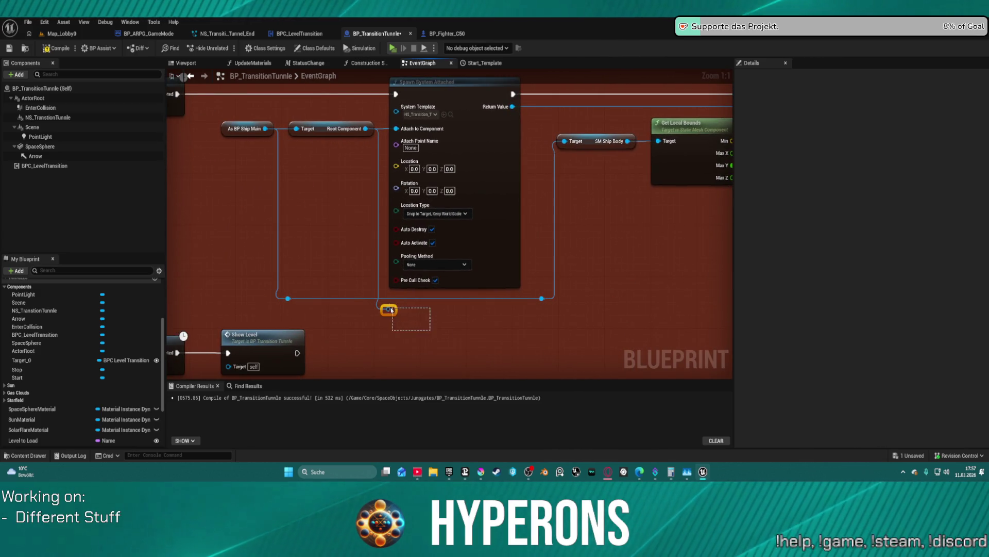
key(Delete)
scroll(507, 318, down, 3)
Remove the Delay nodes, wiring the Sequence outputs straight to Spawn System Attached and Show Level.
mouse_move(506, 318)
mouse_down()
mouse_move(553, 345)
mouse_move(577, 382)
mouse_up()
mouse_move(508, 206)
mouse_down()
mouse_move(466, 190)
mouse_move(418, 124)
mouse_move(418, 78)
mouse_move(604, 54)
mouse_up()
mouse_move(449, 227)
mouse_down()
mouse_move(430, 149)
mouse_move(269, 182)
mouse_up()
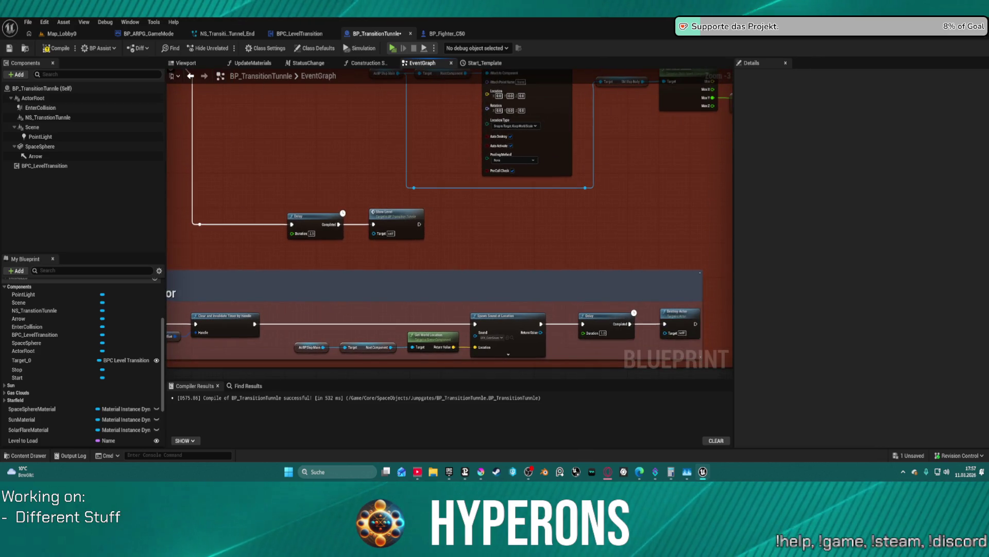
mouse_move(360, 227)
mouse_down()
mouse_move(536, 231)
mouse_move(384, 255)
mouse_up()
drag(495, 319, 499, 311)
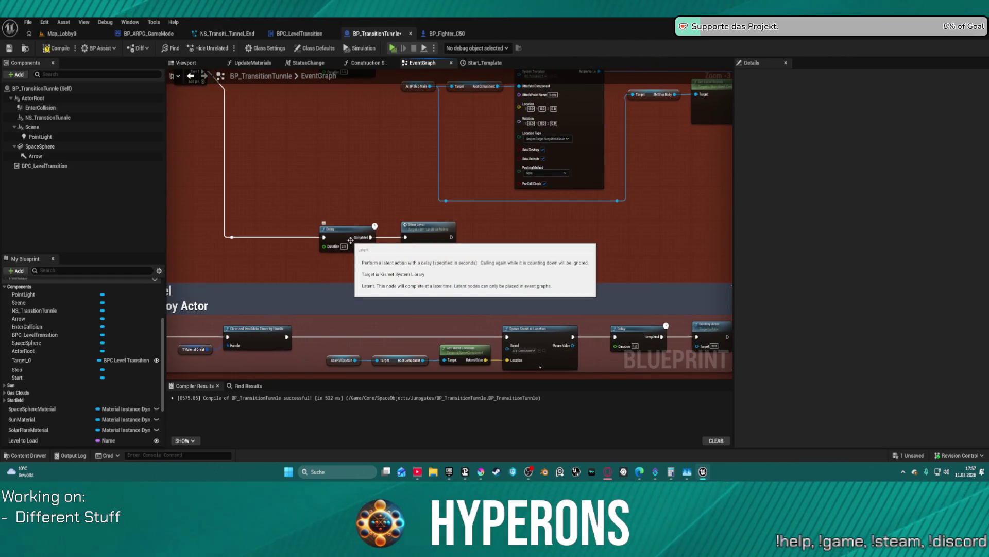
mouse_move(326, 219)
mouse_down()
mouse_move(497, 289)
mouse_move(422, 309)
mouse_up()
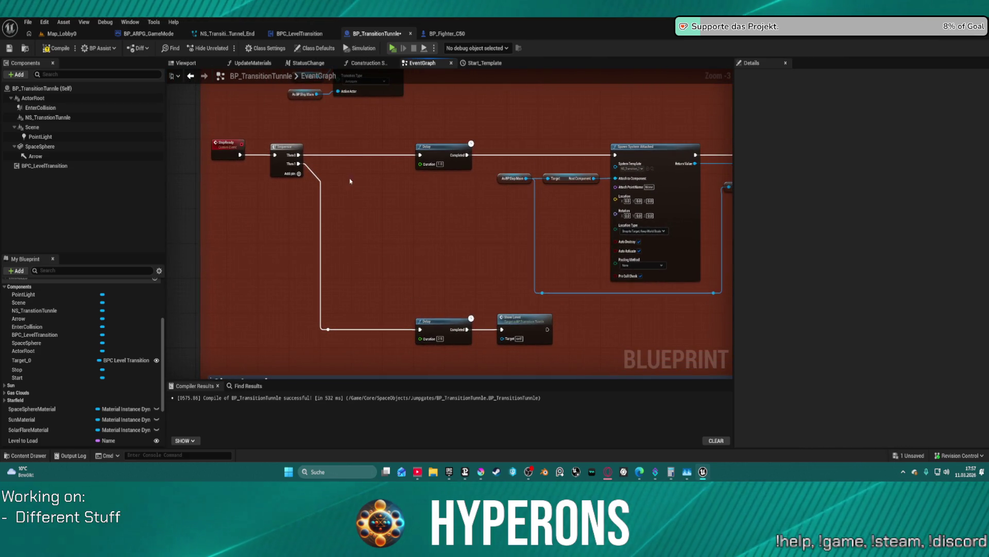
mouse_move(298, 155)
mouse_down()
mouse_move(562, 149)
mouse_move(617, 157)
mouse_up()
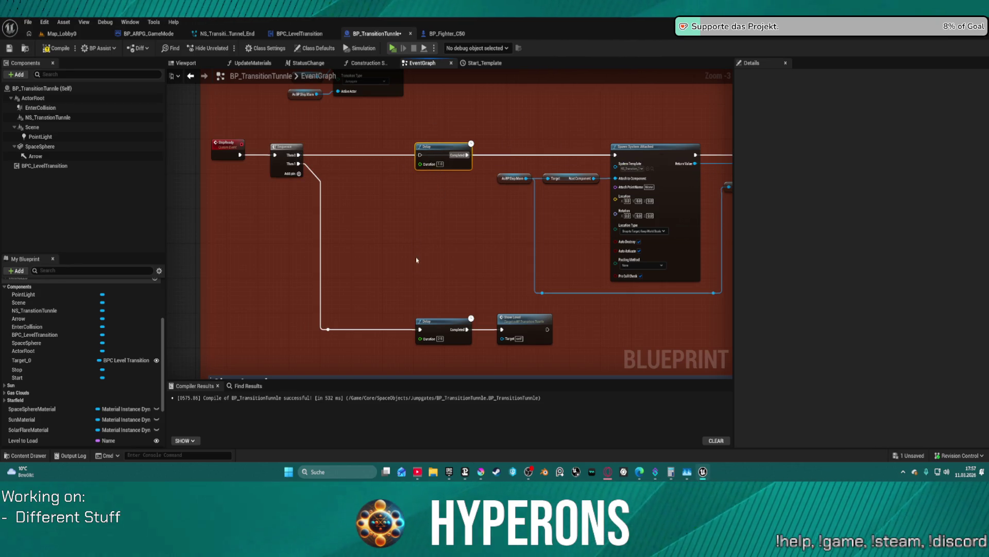
key(Delete)
key(Delete)
drag(329, 330, 496, 331)
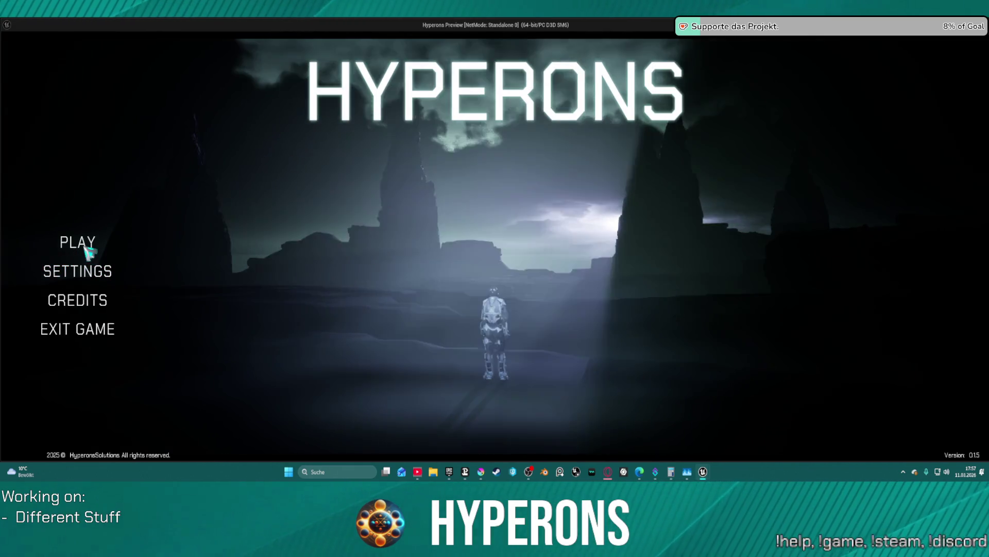
Start a game with the saved character, boost the ship into the jump gate, then exit the preview.
click(88, 251)
click(410, 198)
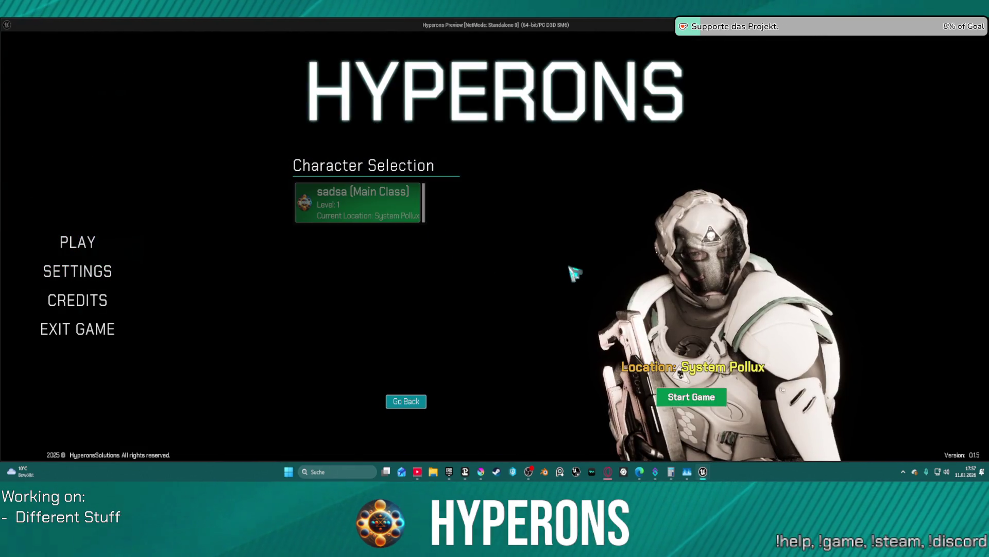
click(706, 399)
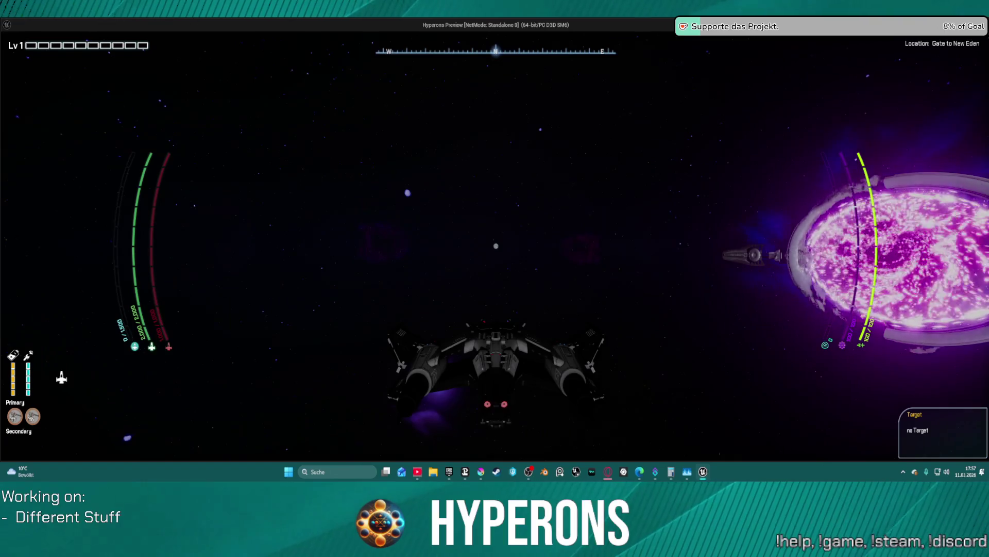
key(w)
key(shift)
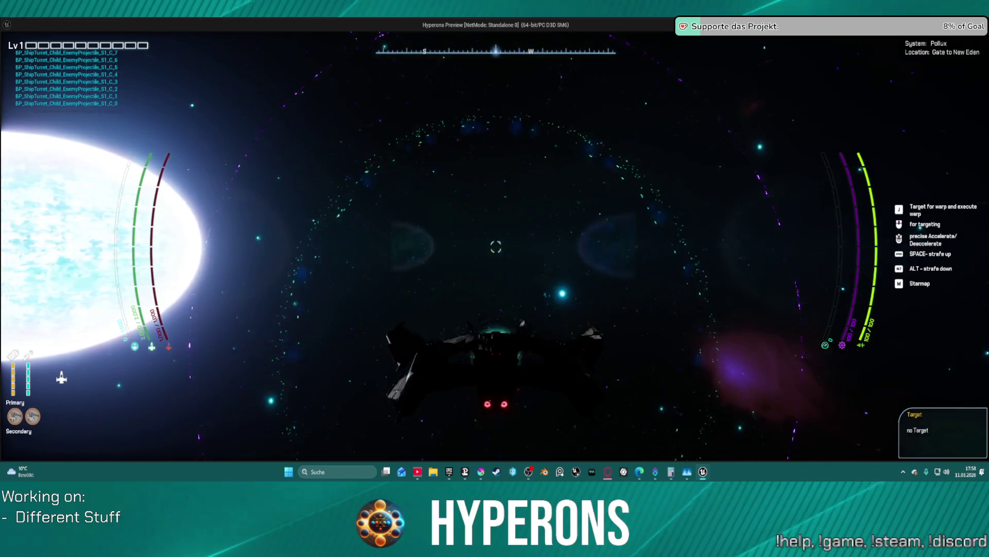
key(Escape)
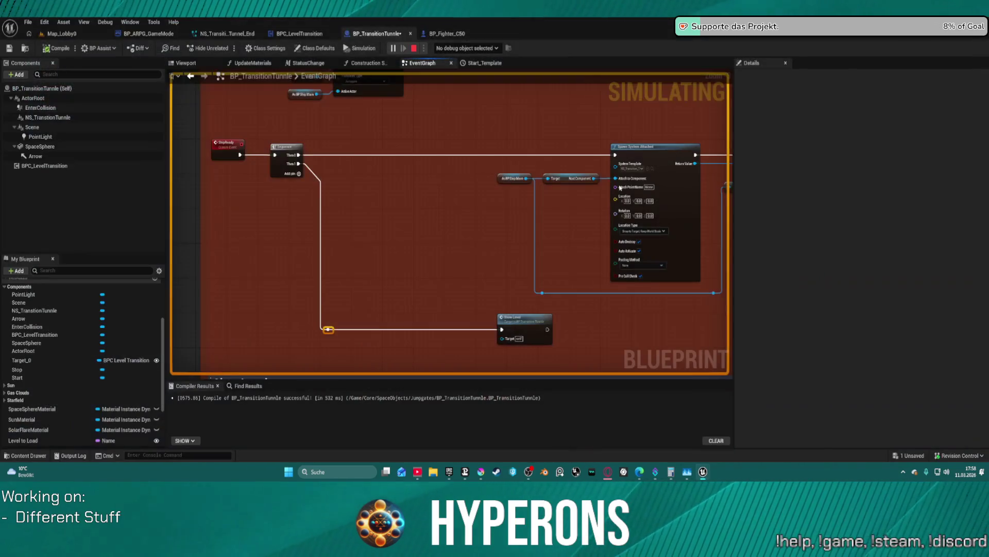
Reconnect Spawn Sound at Location toward Destroy Actor, then playtest the gate tunnel with the existing character.
drag(527, 253, 435, 94)
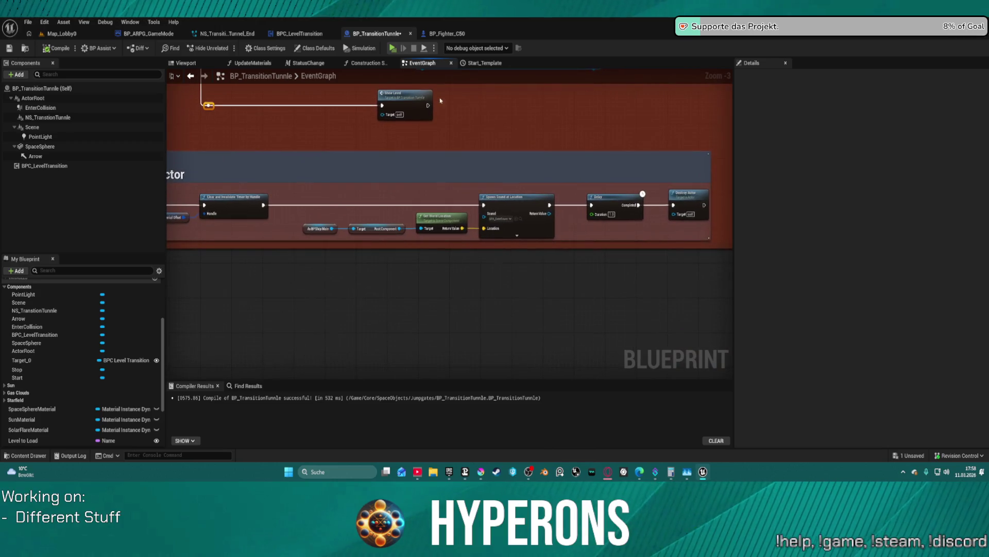
drag(551, 206, 674, 205)
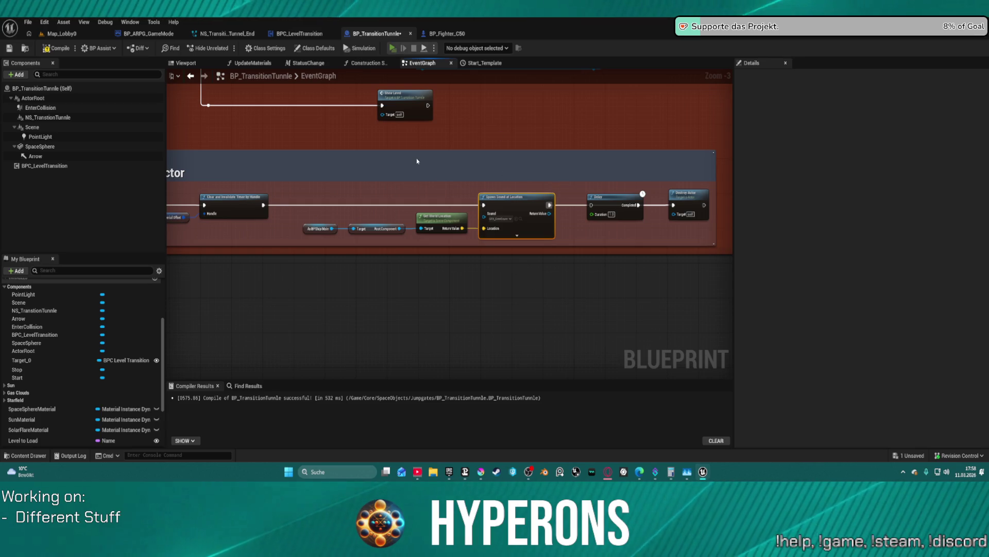
key(alt+p)
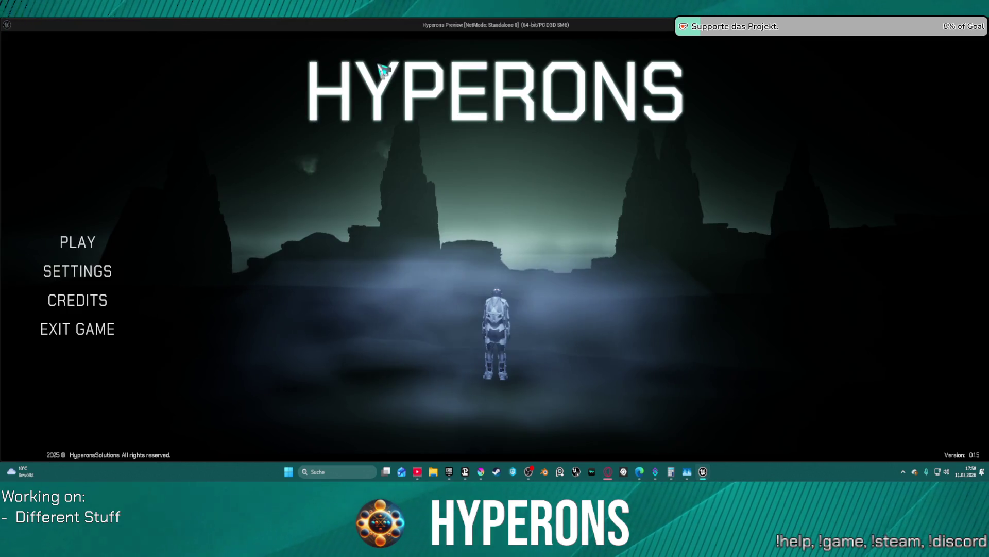
click(75, 243)
click(359, 202)
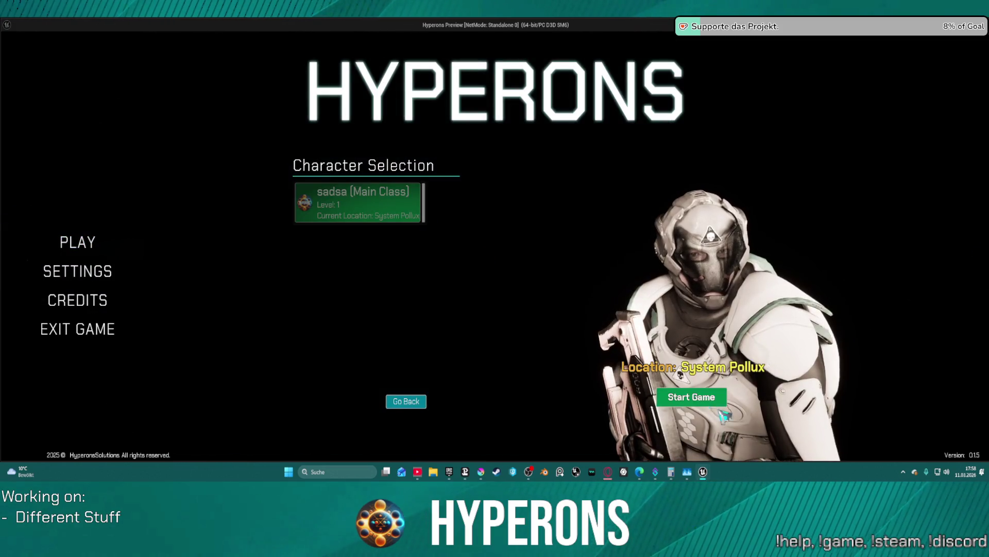
click(714, 396)
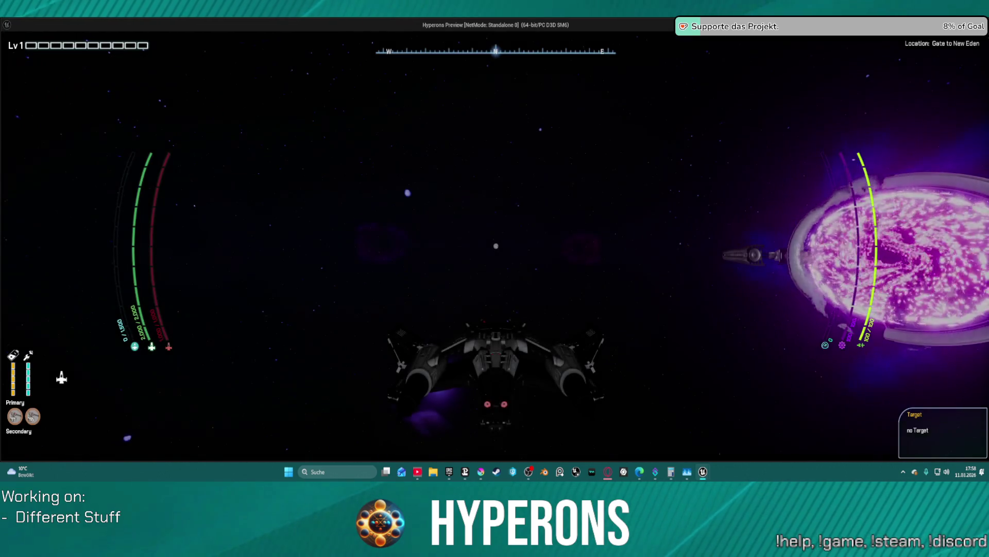
key(w)
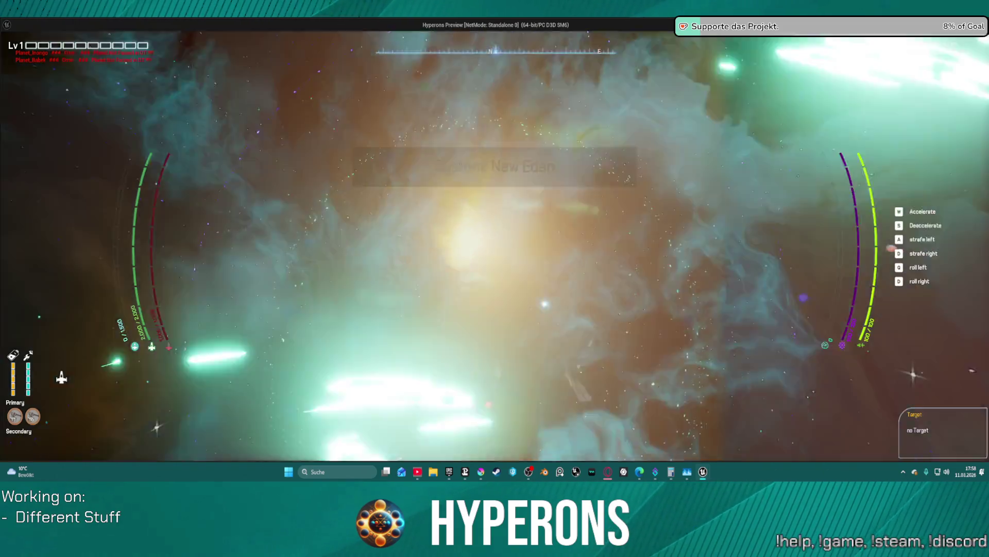
key(Escape)
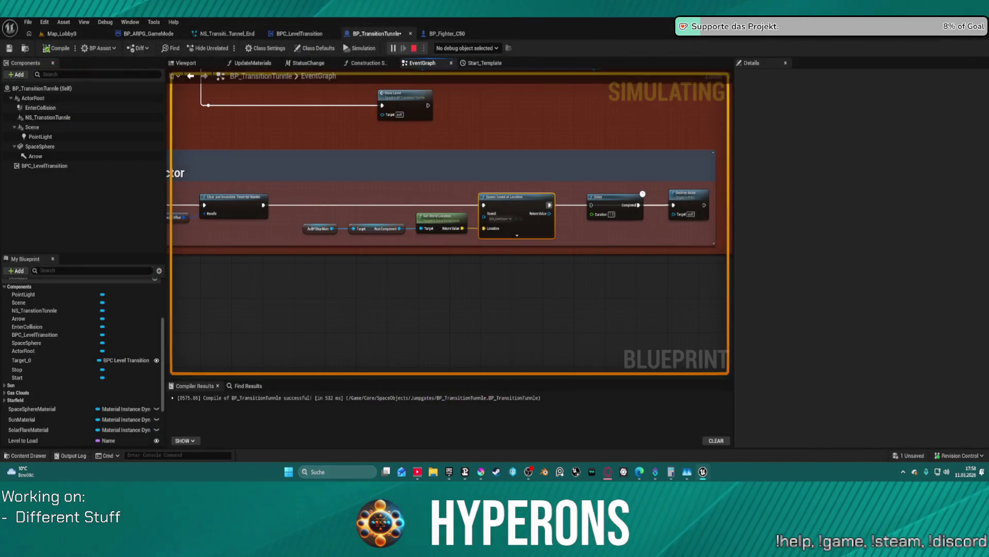
Put the Delay node back inline and wire its Completed pin to Spawn Sound at Location.
scroll(576, 282, down, 2)
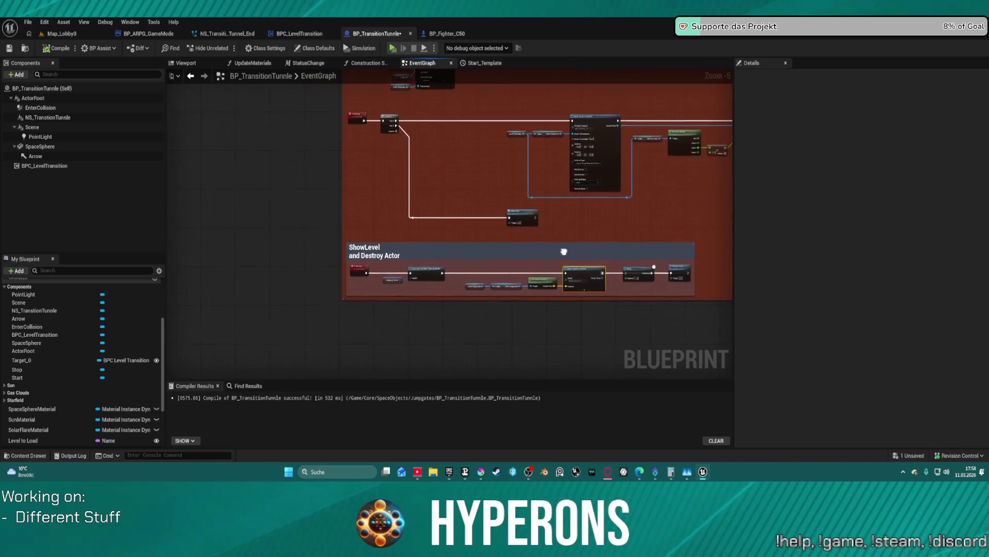
scroll(515, 232, down, 1)
scroll(487, 212, up, 1)
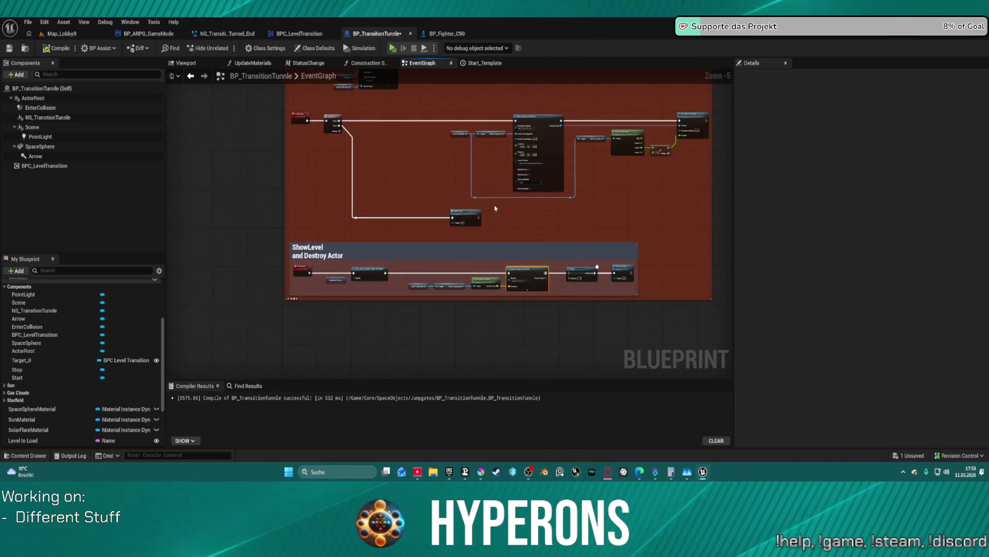
scroll(495, 208, up, 1)
mouse_move(617, 292)
mouse_down()
mouse_move(603, 255)
mouse_move(515, 268)
mouse_move(533, 278)
mouse_up()
mouse_move(446, 278)
mouse_down()
mouse_move(372, 297)
mouse_move(413, 298)
mouse_up()
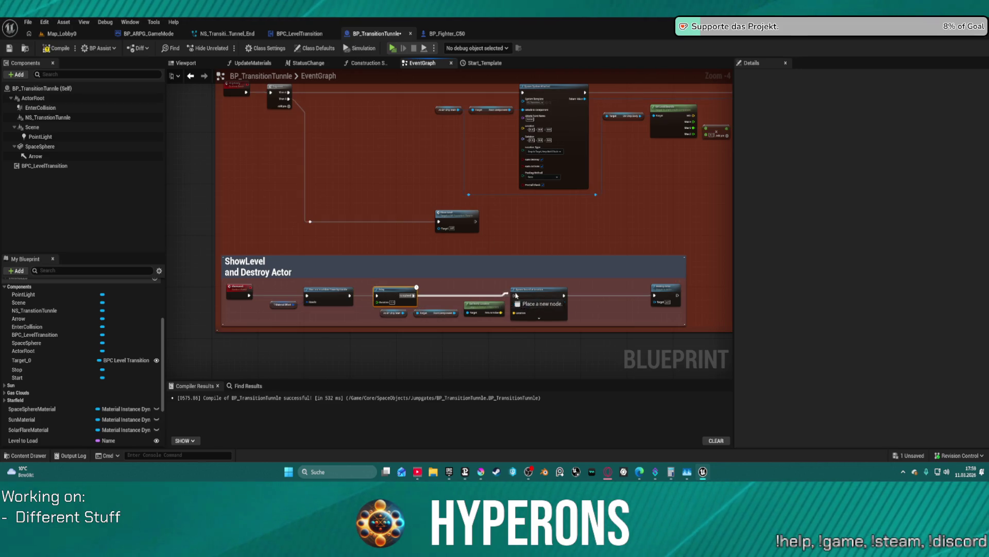
drag(515, 298, 516, 298)
Open the StatusChange function graph and straighten its nodes, including the material parameter nodes.
drag(560, 221, 523, 263)
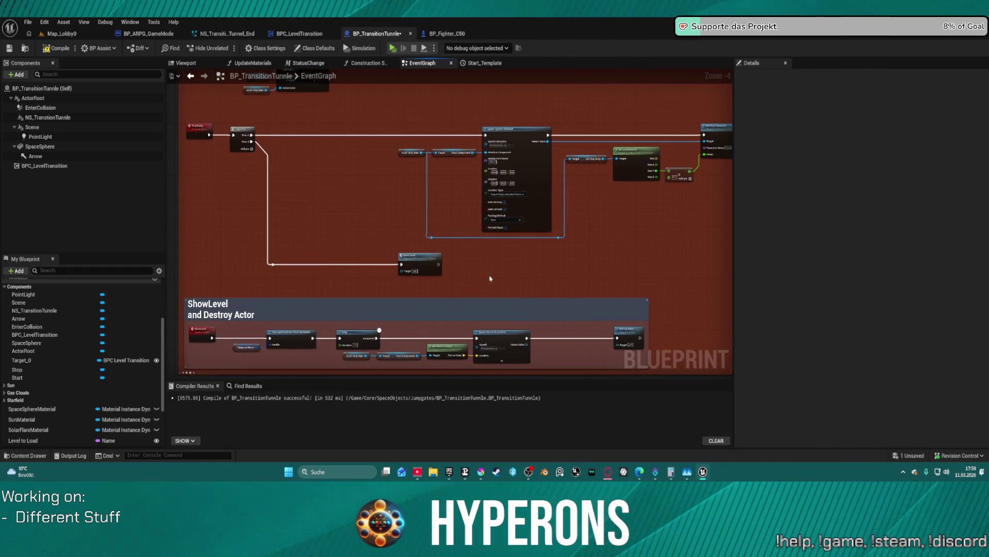
mouse_move(489, 278)
mouse_down()
mouse_move(603, 276)
mouse_move(602, 353)
mouse_up()
scroll(602, 353, down, 4)
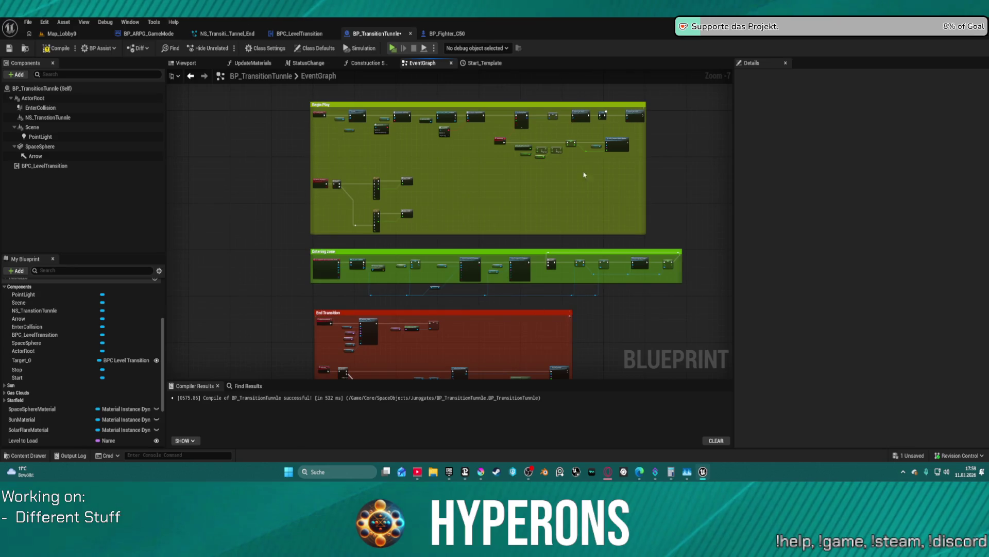
scroll(573, 109, up, 5)
mouse_move(574, 109)
mouse_down()
mouse_move(428, 122)
mouse_move(479, 124)
mouse_move(569, 82)
mouse_up()
scroll(589, 240, down, 3)
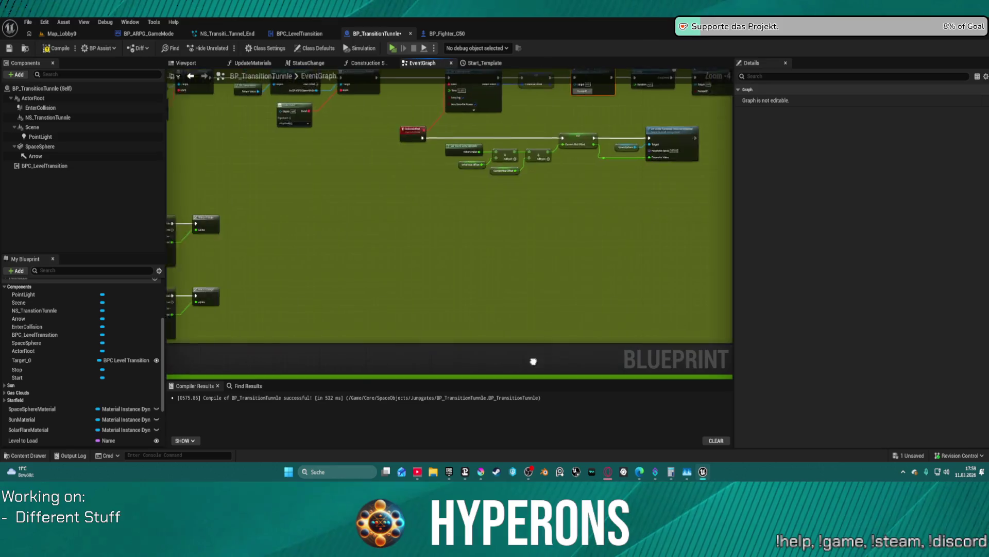
scroll(431, 258, up, 1)
scroll(453, 261, up, 1)
scroll(601, 265, up, 1)
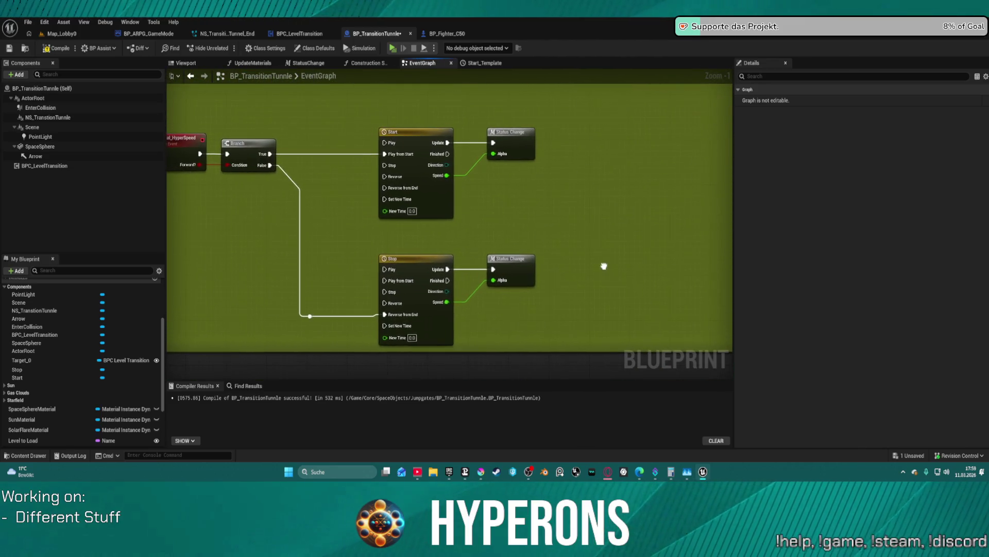
double_click(514, 260)
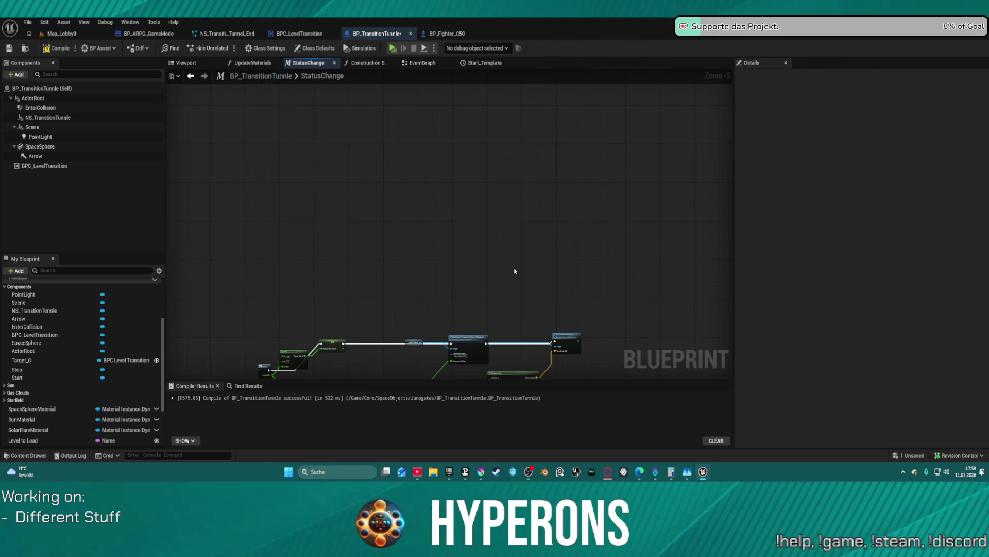
click(269, 189)
key(f)
scroll(491, 223, up, 3)
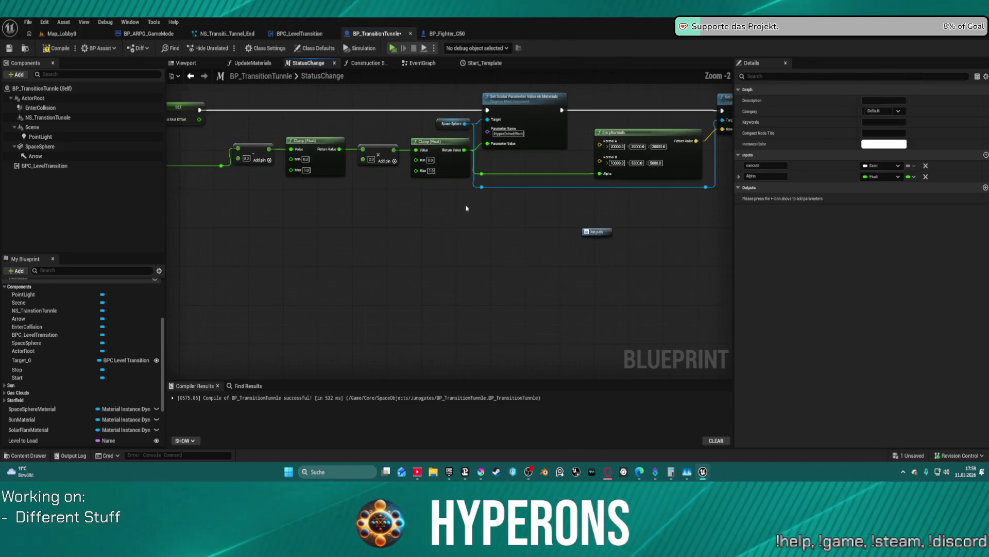
drag(515, 252, 403, 265)
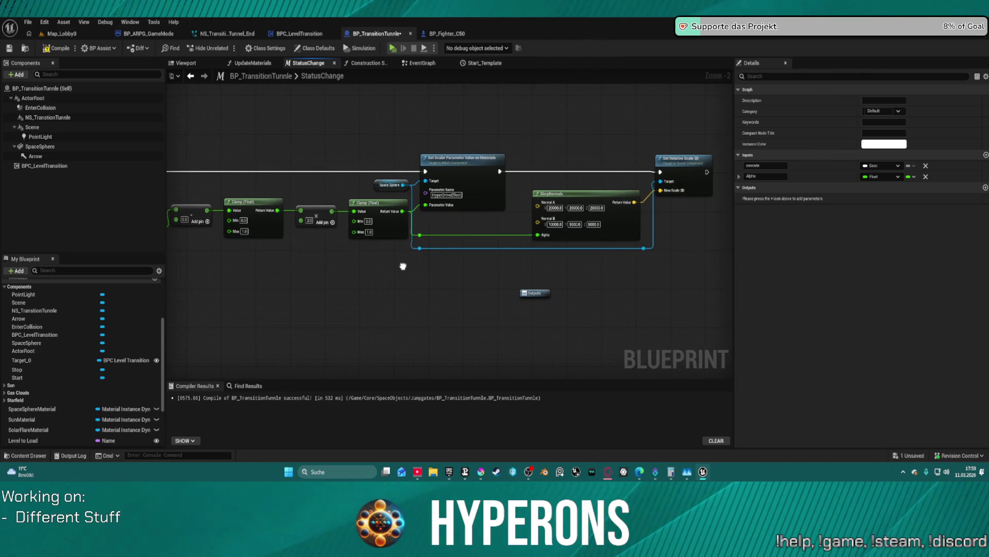
click(423, 62)
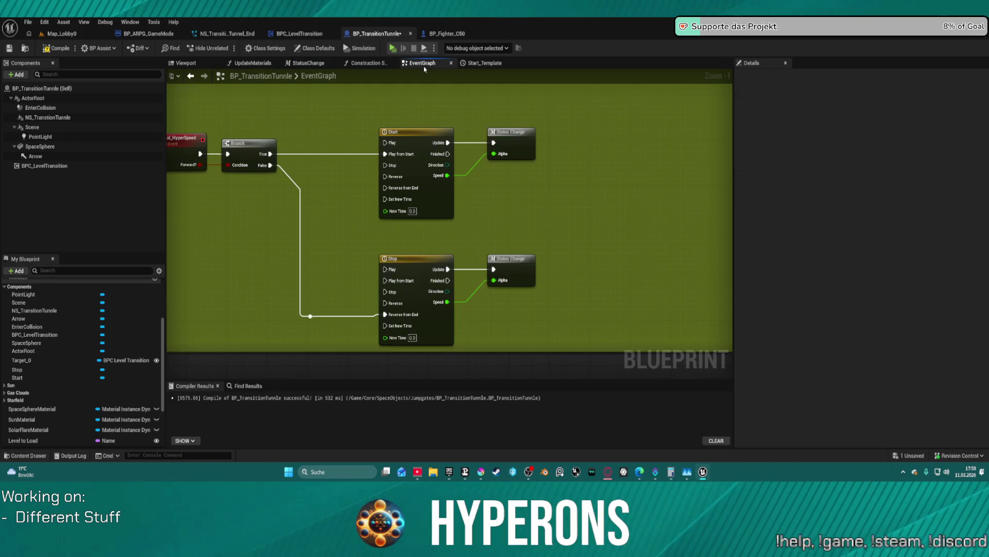
Place two Get Stop timeline reference nodes in the graph, one near the Branch.
drag(338, 185, 418, 201)
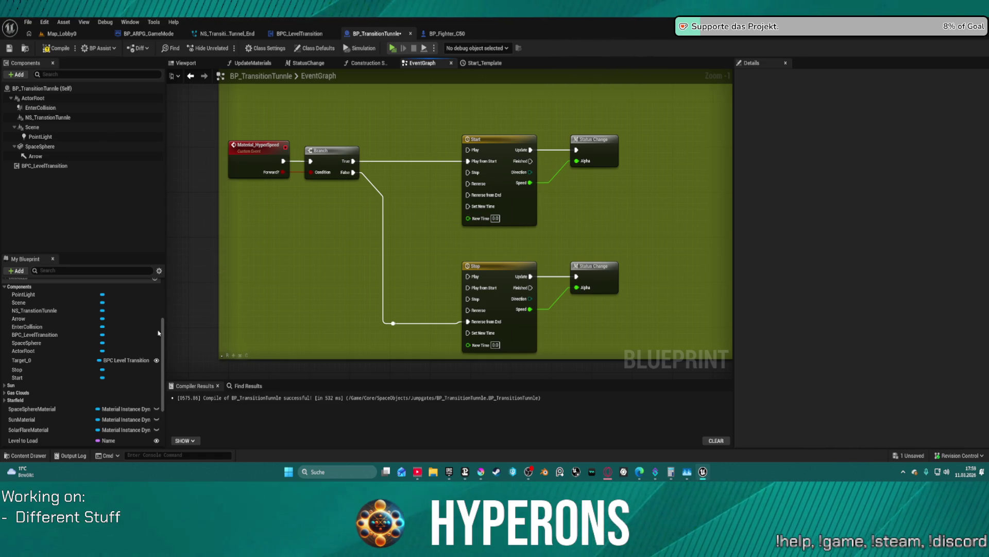
scroll(161, 326, up, 3)
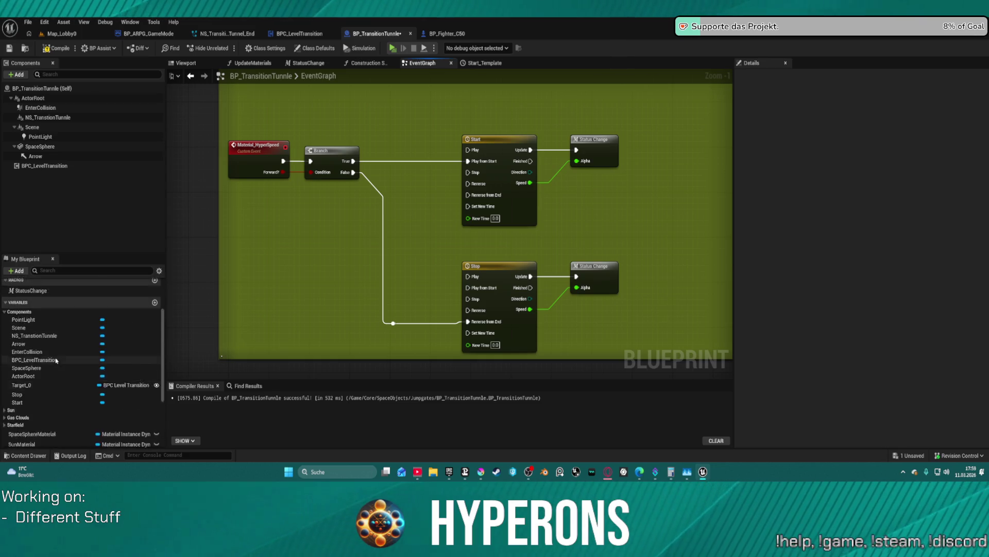
scroll(57, 360, up, 2)
mouse_move(33, 399)
mouse_down()
mouse_move(333, 339)
mouse_move(412, 290)
mouse_up()
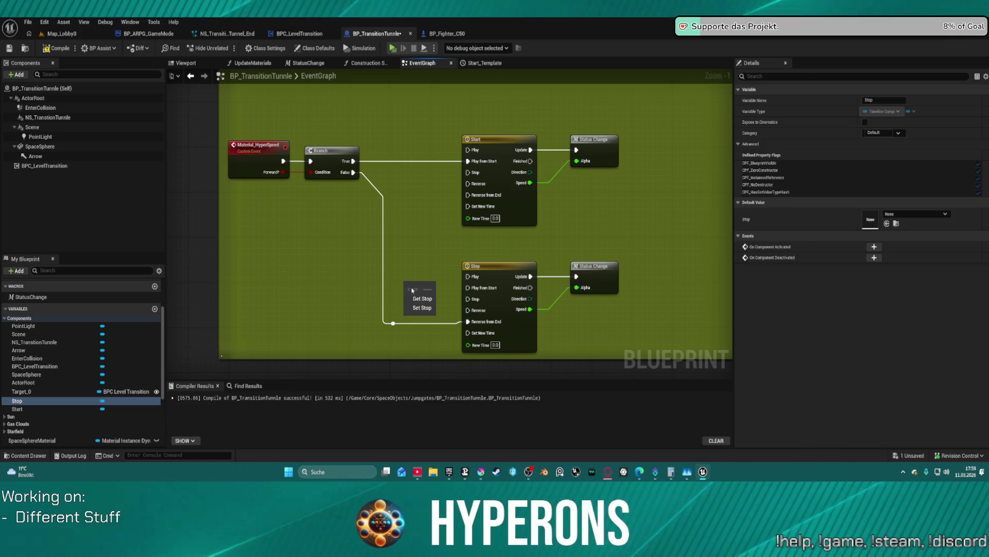
click(420, 299)
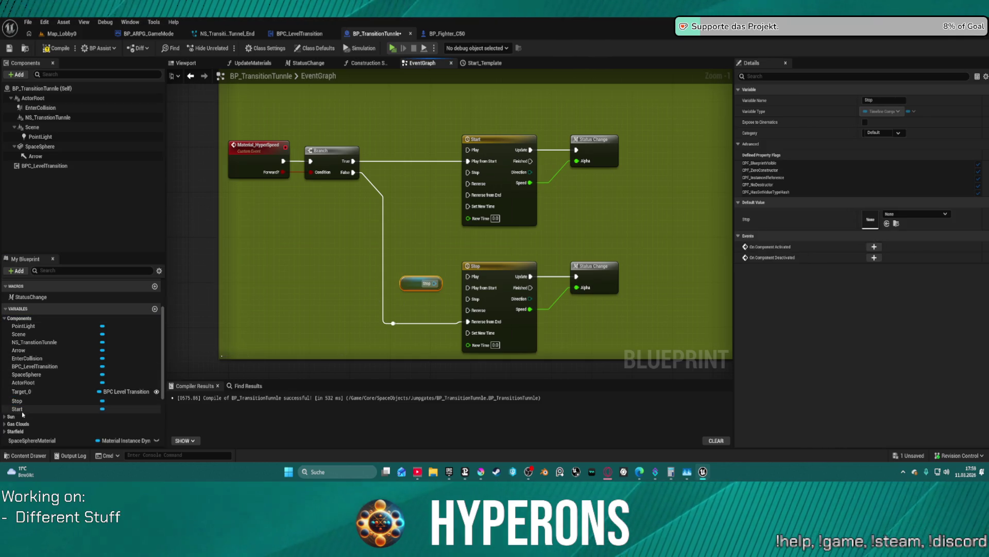
mouse_move(17, 401)
mouse_down()
mouse_move(220, 333)
mouse_move(403, 171)
mouse_move(389, 179)
mouse_up()
click(417, 187)
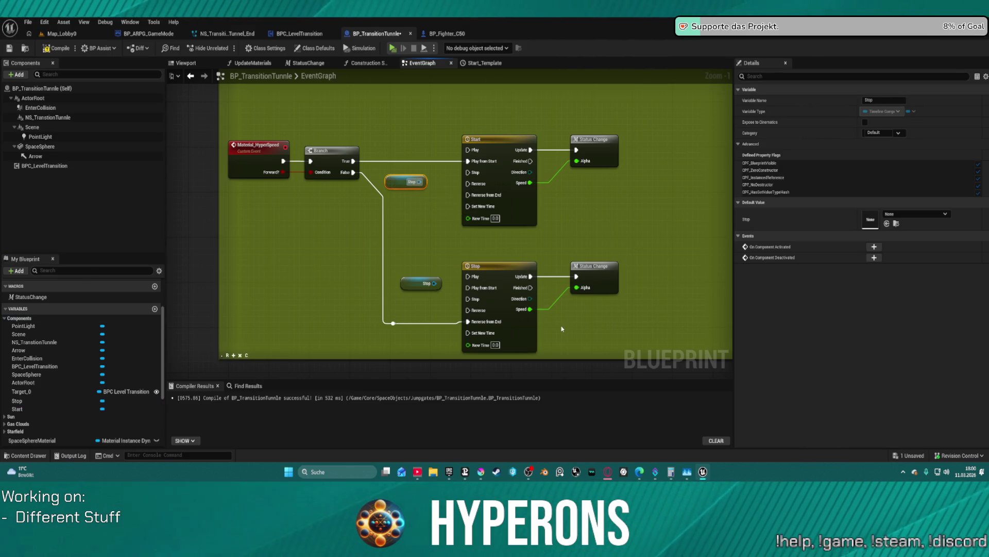
Drag a wire from the Stop reference to search for a new action.
drag(562, 329, 430, 270)
drag(404, 236, 437, 273)
click(288, 174)
drag(294, 130, 291, 155)
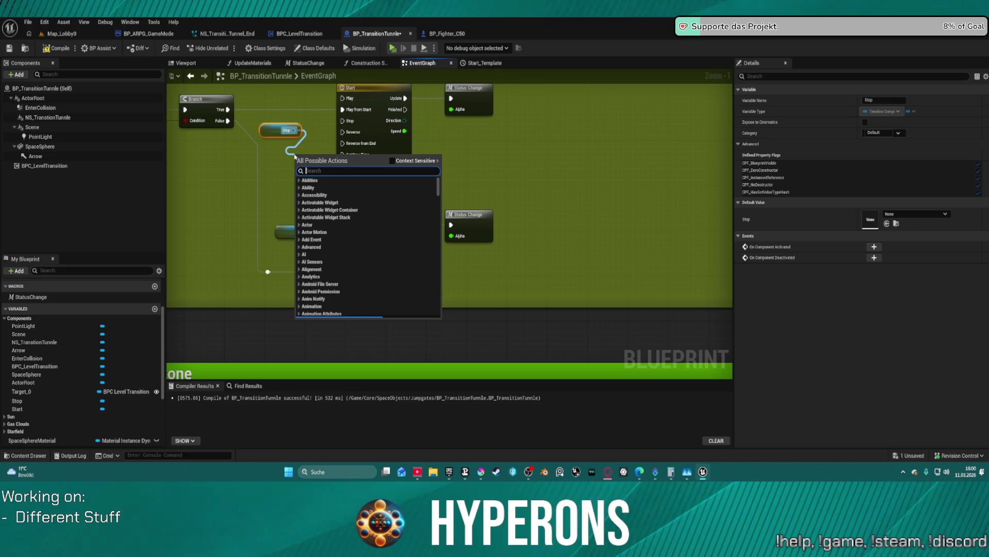
Add a Set Play Rate node for Stop between Branch True and the Start timeline's Play.
text(setpla)
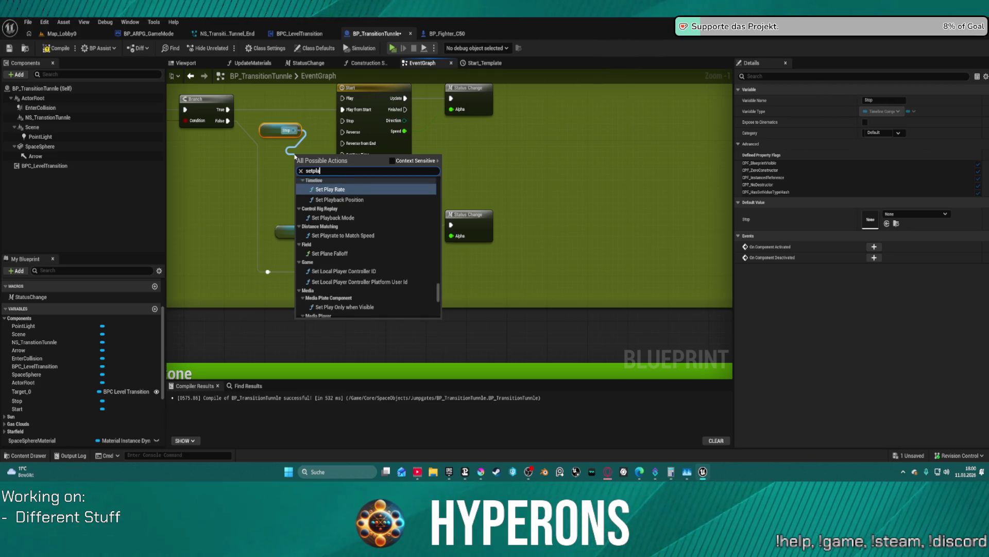
key(Return)
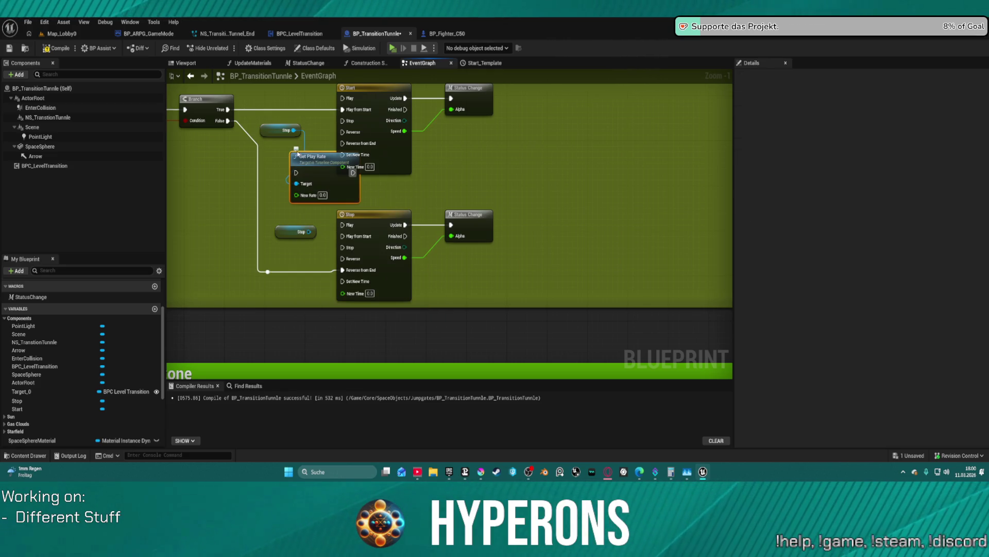
drag(293, 172, 274, 150)
drag(228, 109, 227, 109)
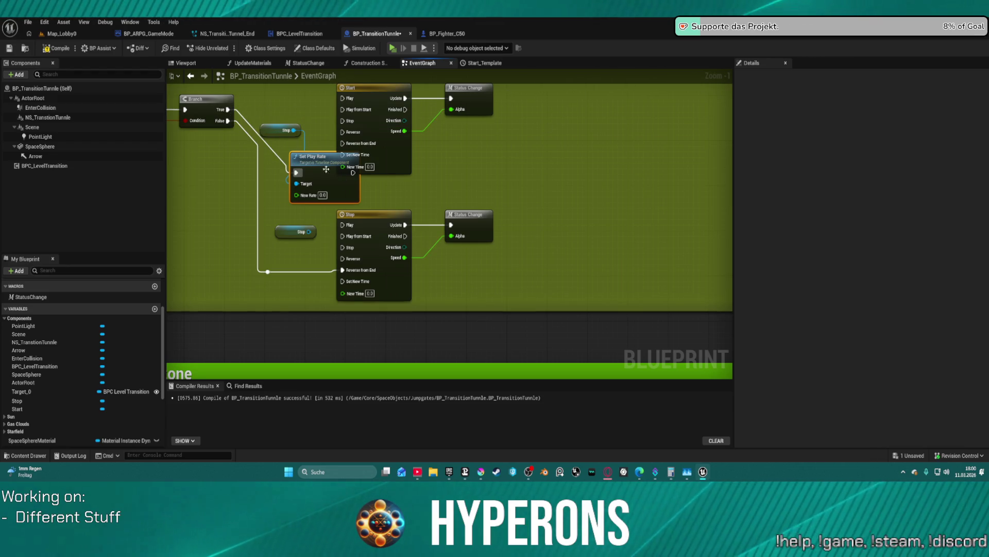
drag(354, 175, 343, 98)
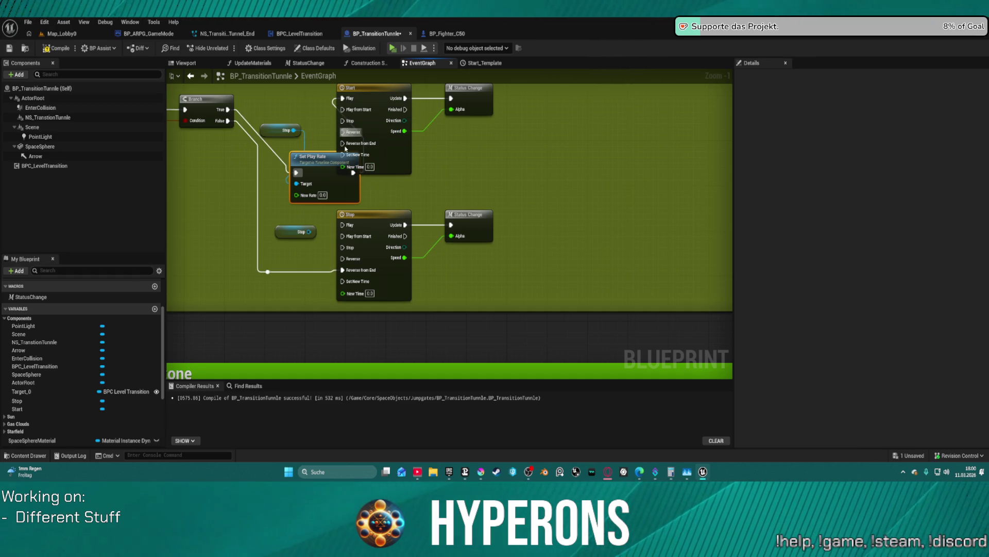
key(f)
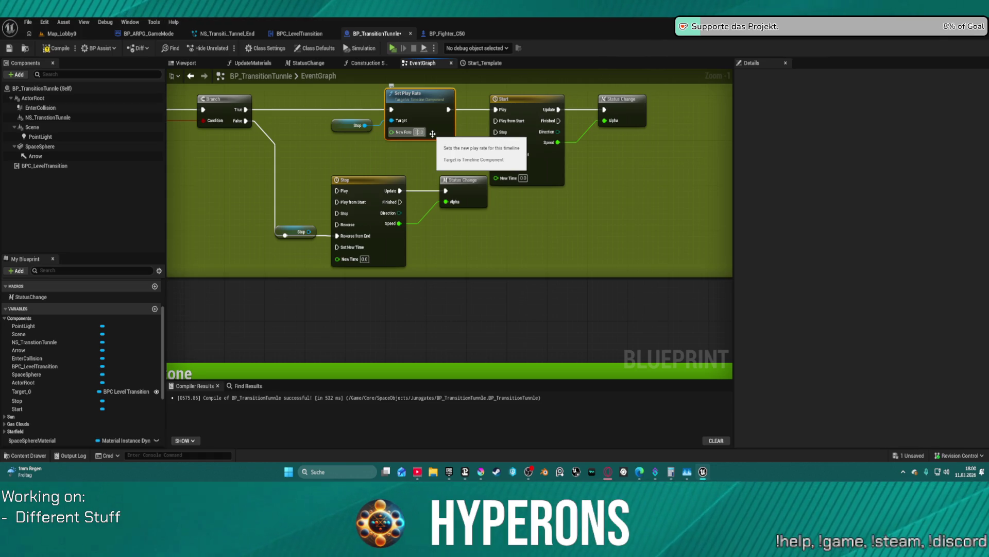
click(417, 132)
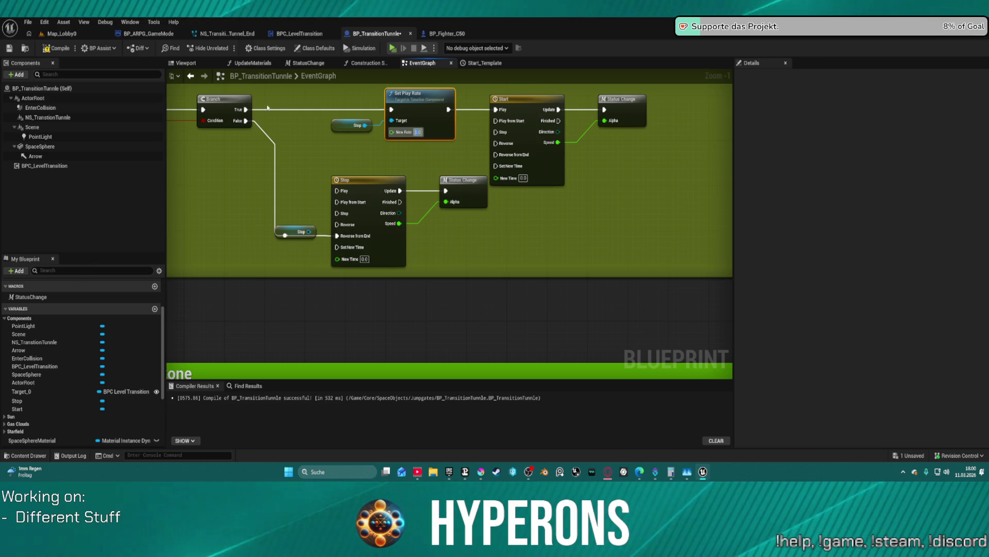
Connect Branch True directly to Start's Play and delete Set Play Rate and both Stop getters.
drag(243, 110, 497, 110)
drag(324, 87, 423, 141)
key(Delete)
click(297, 231)
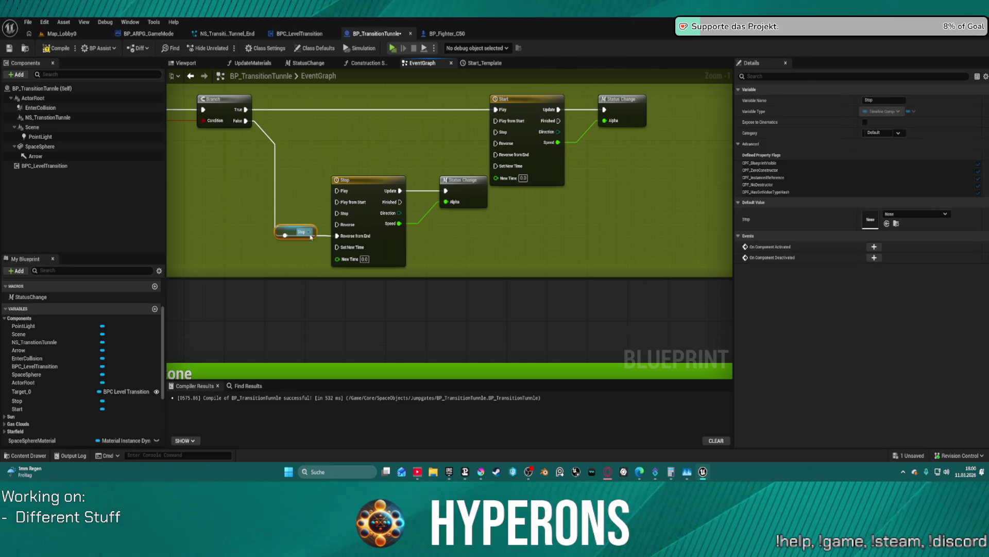
key(Delete)
Have Branch True play Start from the beginning, and wire Stop's Update and Speed into the lower Status Change.
click(371, 191)
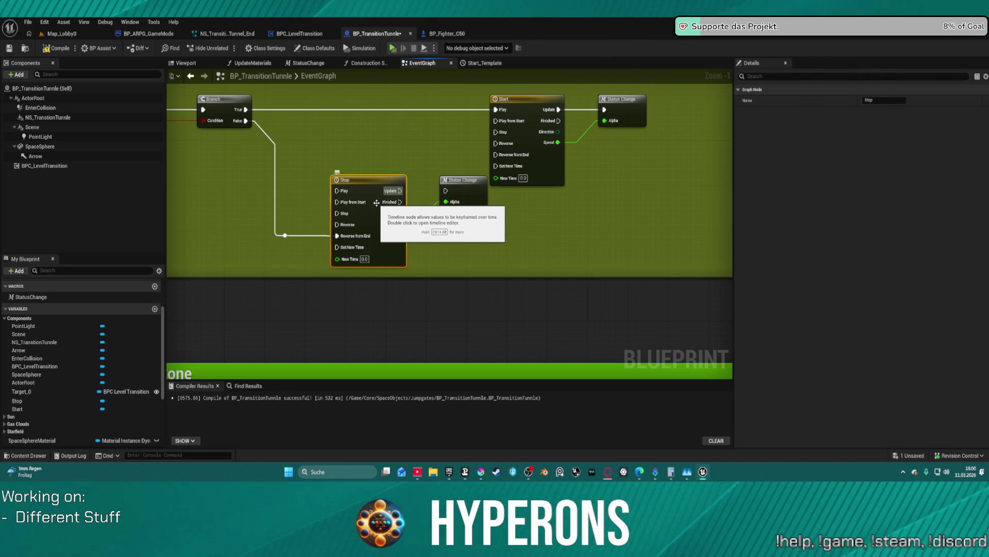
drag(399, 223, 445, 202)
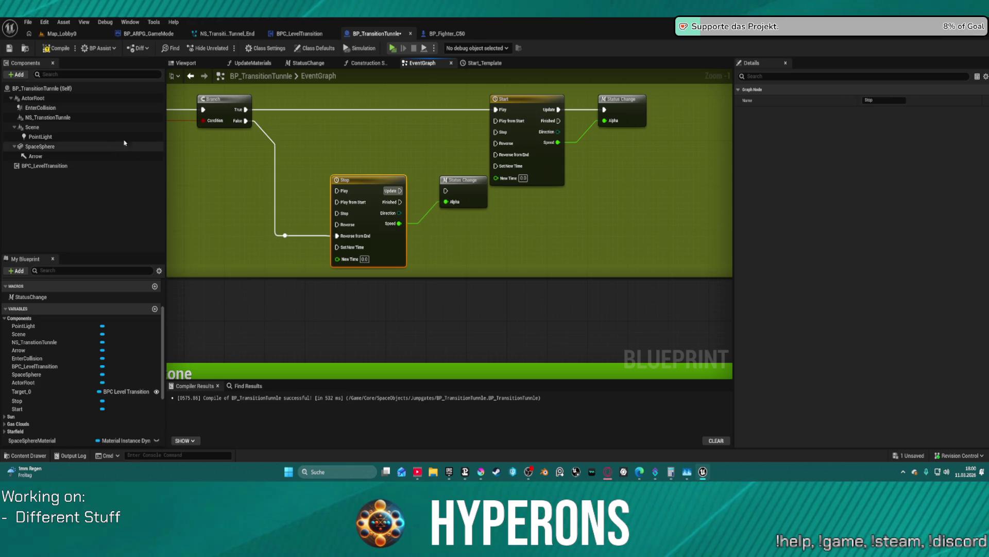
mouse_move(251, 107)
mouse_down()
mouse_move(310, 129)
mouse_move(490, 124)
mouse_up()
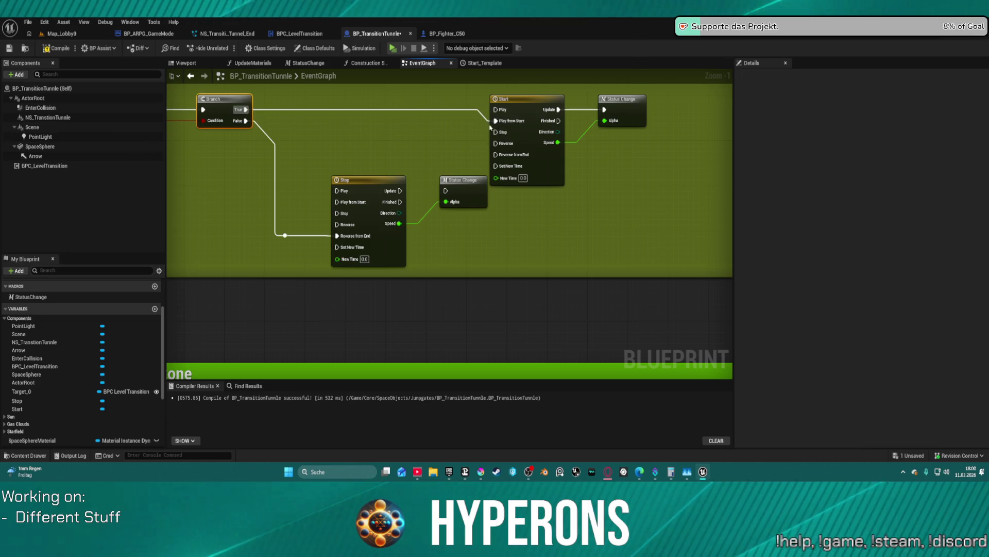
click(360, 180)
key(q)
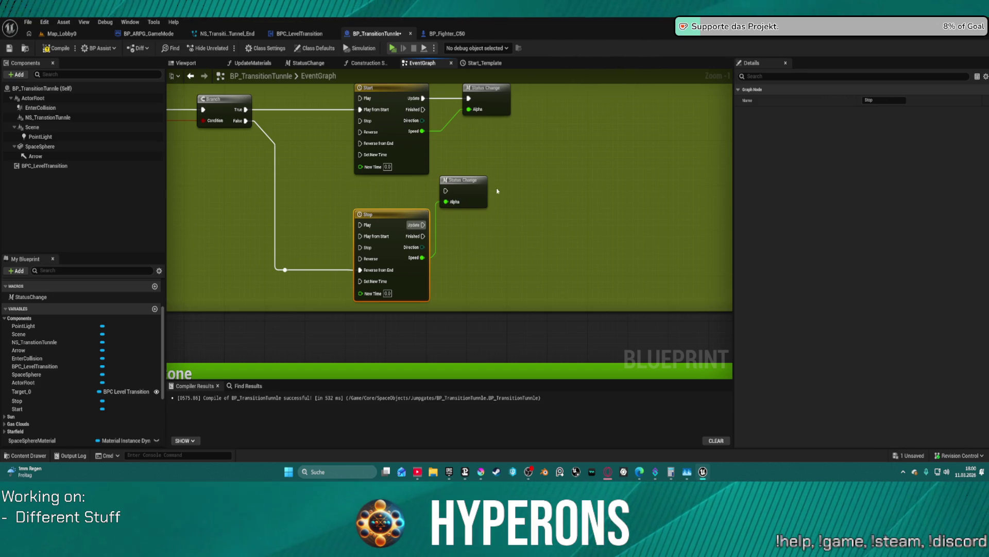
drag(425, 236, 423, 224)
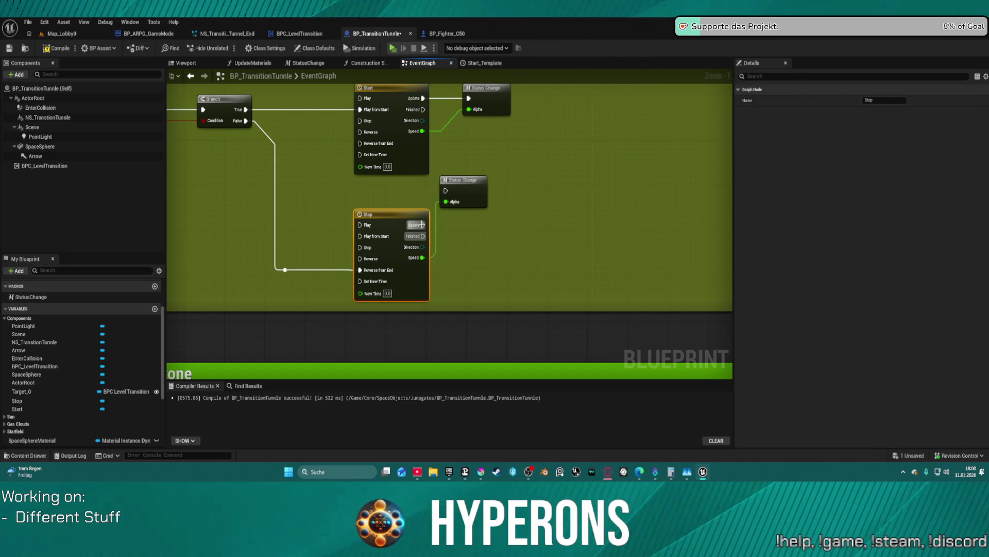
drag(466, 180, 489, 213)
scroll(514, 211, down, 3)
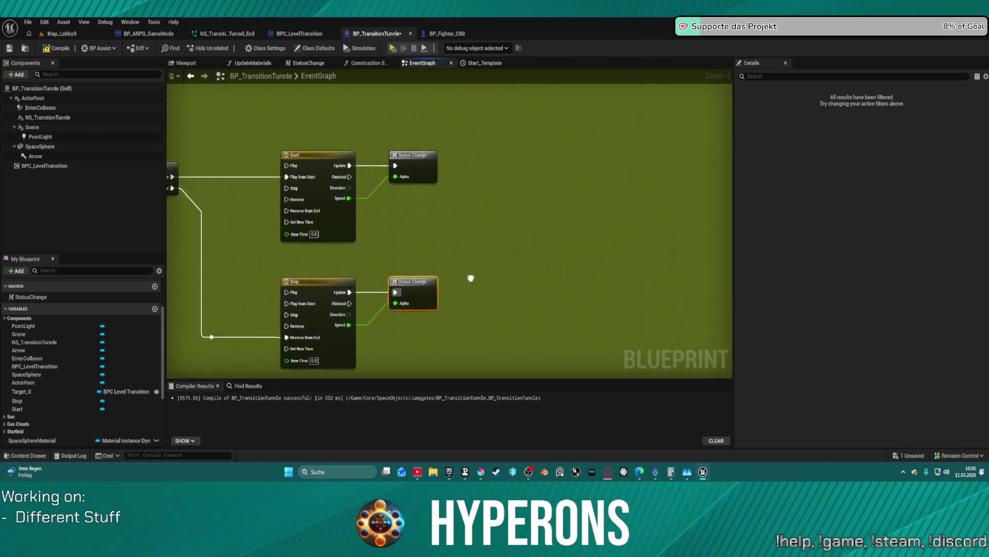
mouse_move(502, 276)
mouse_down()
mouse_move(390, 299)
mouse_move(205, 283)
mouse_up()
scroll(381, 286, up, 3)
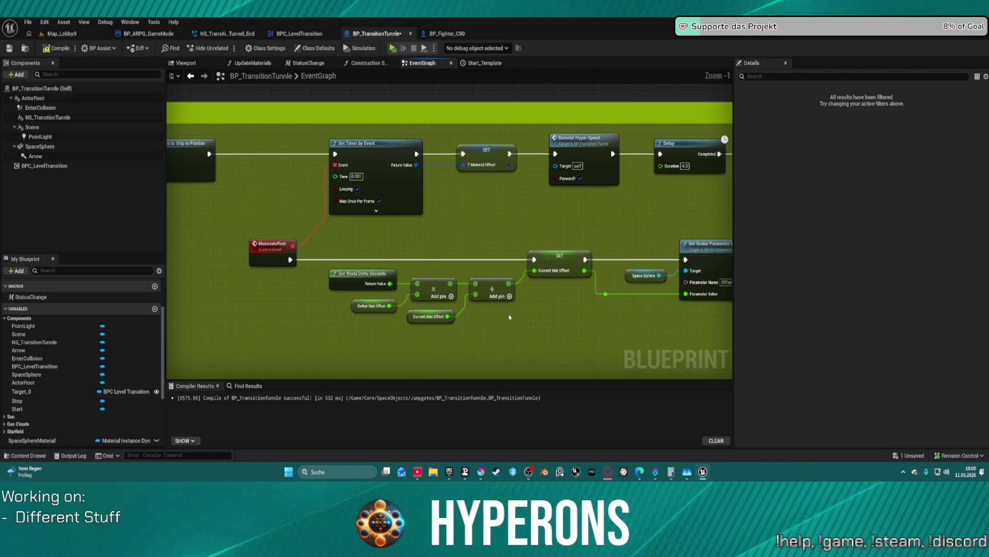
drag(576, 323, 513, 321)
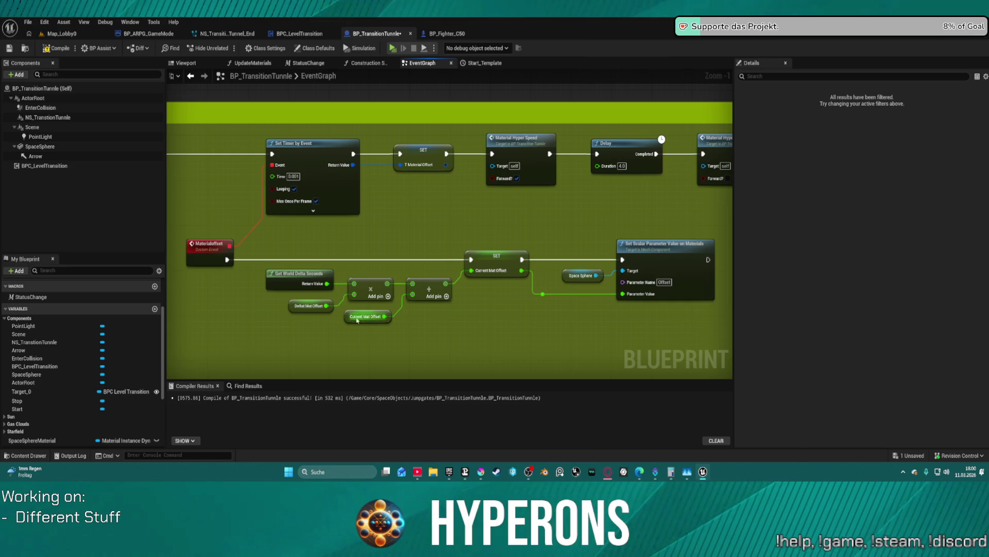
click(306, 307)
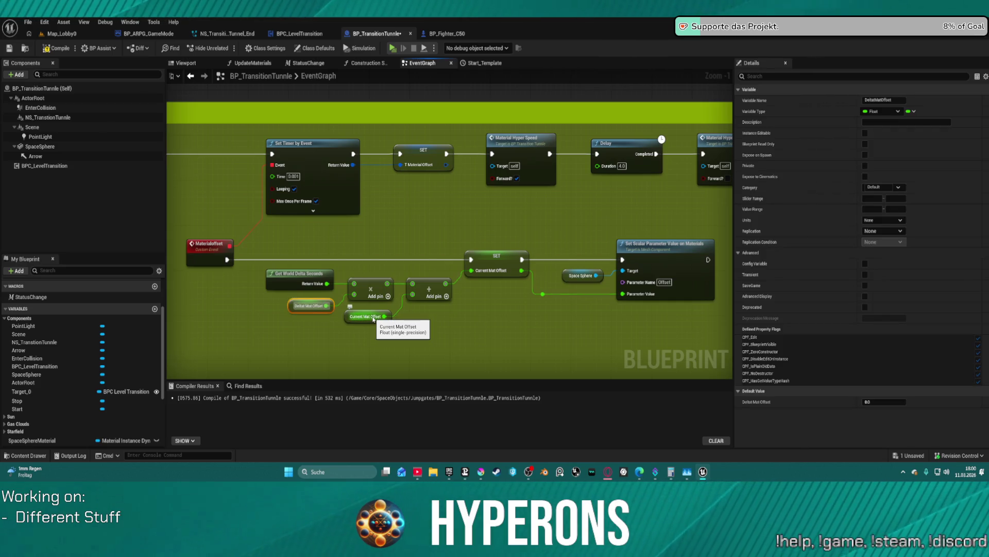
click(367, 316)
drag(462, 316, 441, 314)
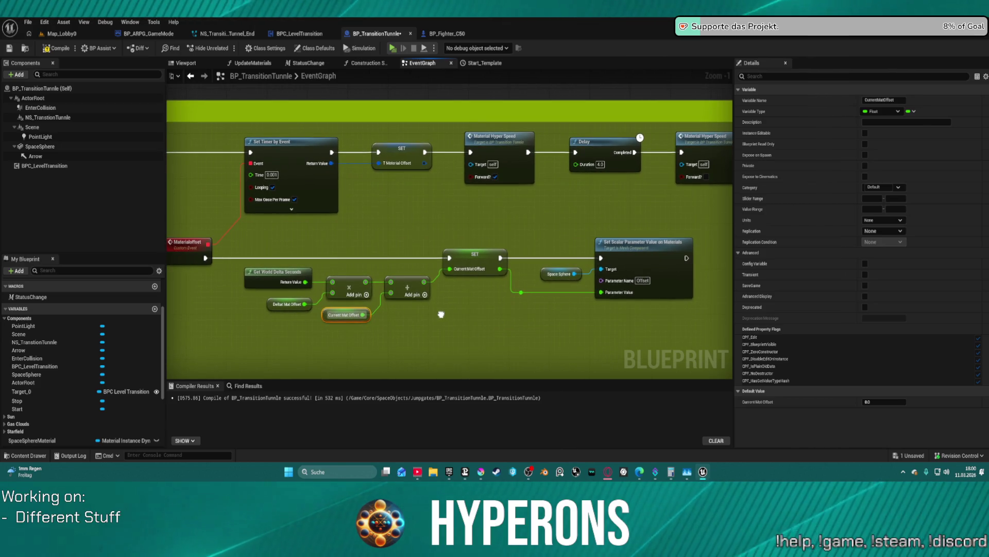
scroll(441, 314, down, 1)
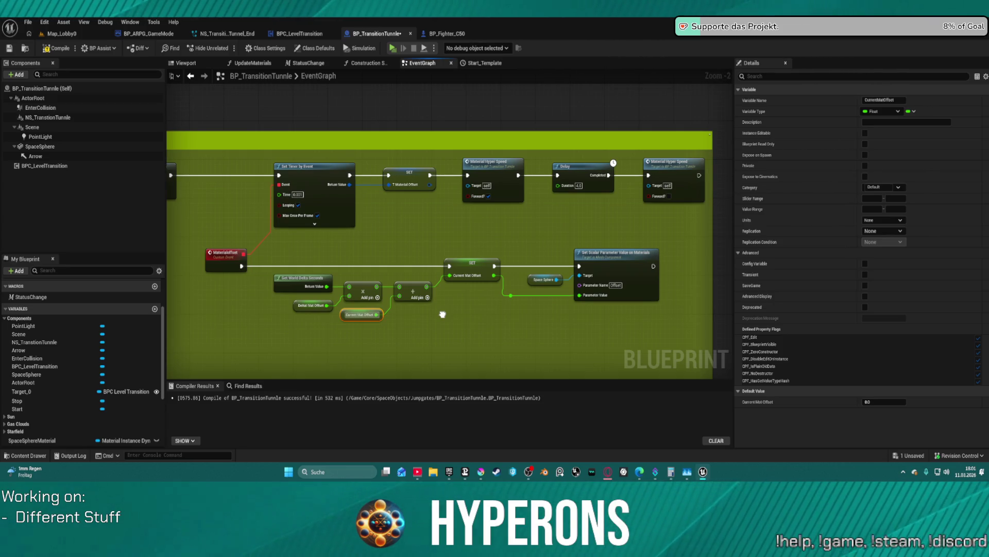
click(580, 187)
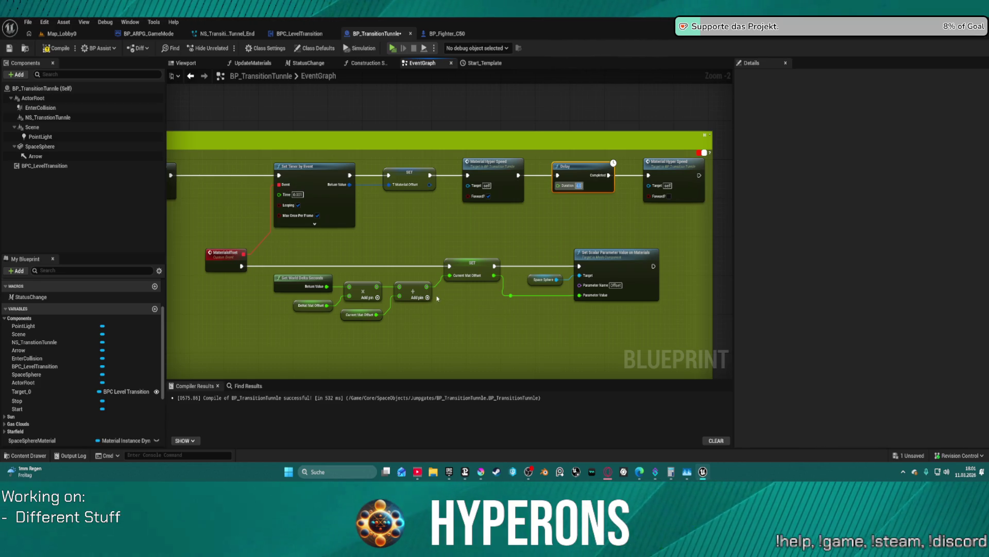
scroll(437, 298, down, 2)
mouse_move(438, 297)
mouse_down()
mouse_move(588, 137)
mouse_move(583, 172)
mouse_move(574, 177)
mouse_move(512, 101)
mouse_up()
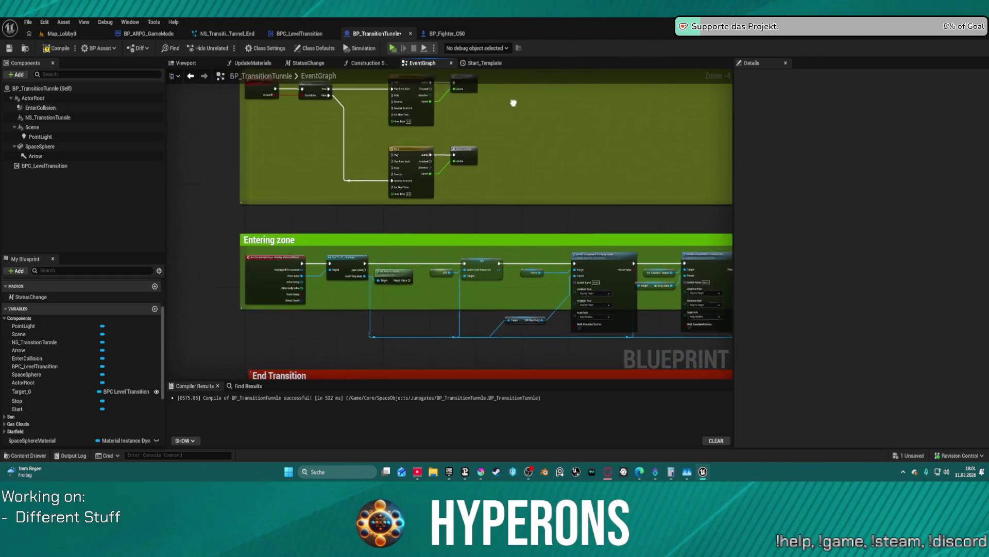
Review the MaterialOffset event, End Transition group and ShowLevel section, then select the Axis Forward setter.
scroll(336, 287, up, 2)
drag(336, 287, 250, 316)
scroll(384, 192, up, 2)
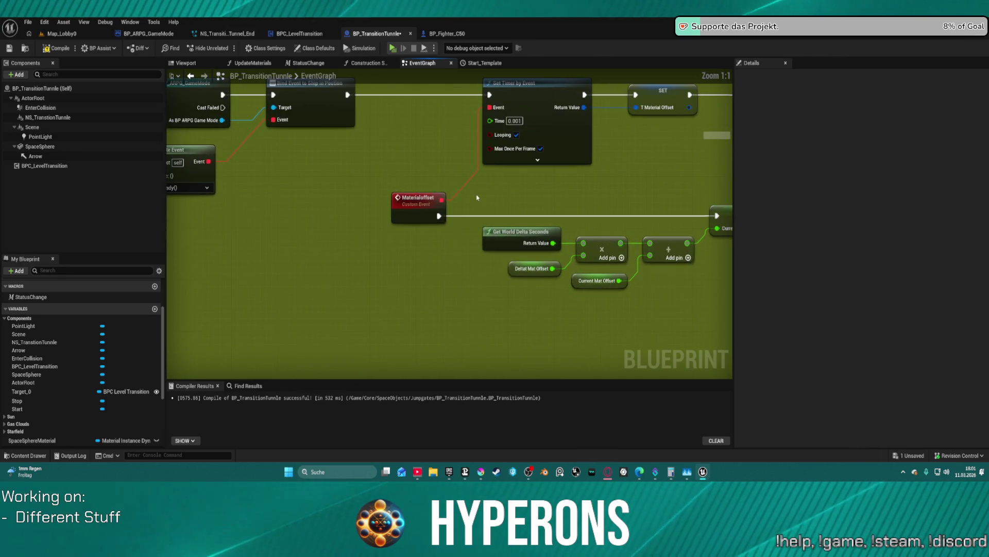
mouse_move(375, 230)
mouse_down()
mouse_move(342, 230)
mouse_move(225, 191)
mouse_move(218, 201)
mouse_move(358, 215)
mouse_move(208, 204)
mouse_move(317, 235)
mouse_move(292, 274)
mouse_up()
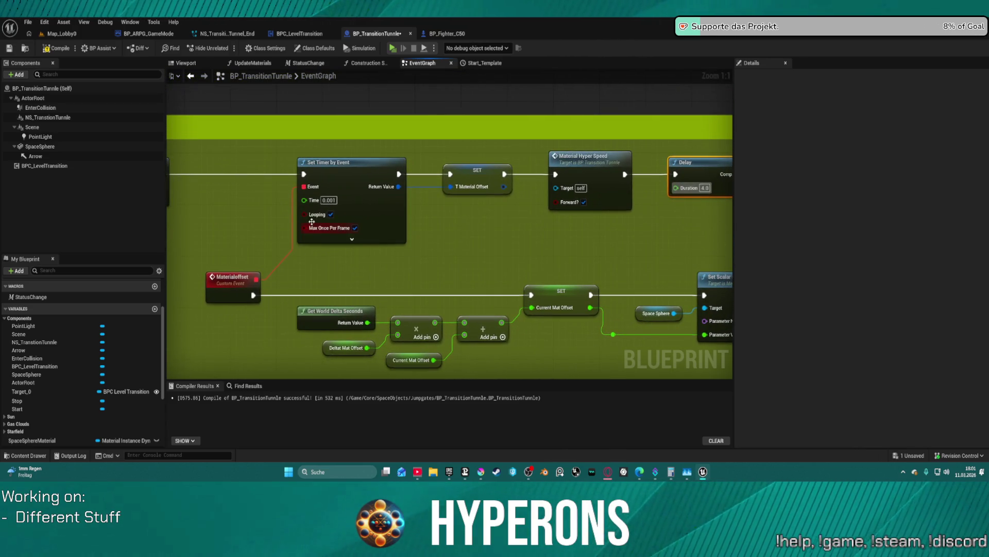
scroll(453, 270, down, 9)
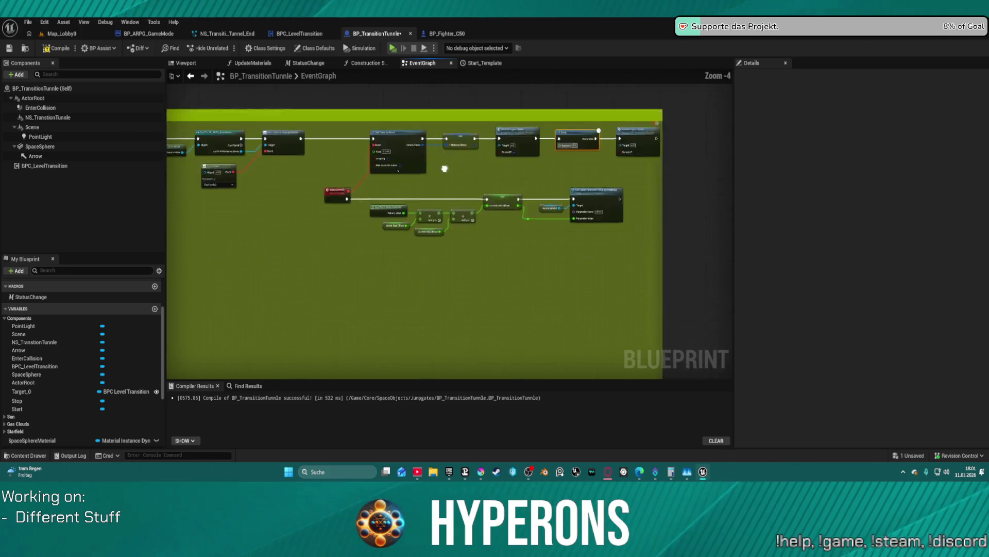
scroll(510, 204, up, 2)
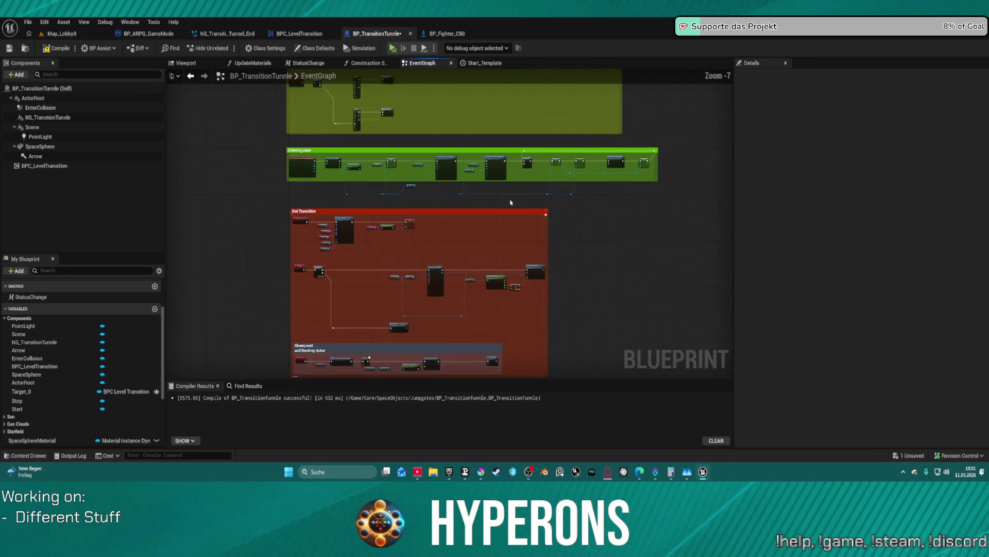
scroll(575, 192, up, 7)
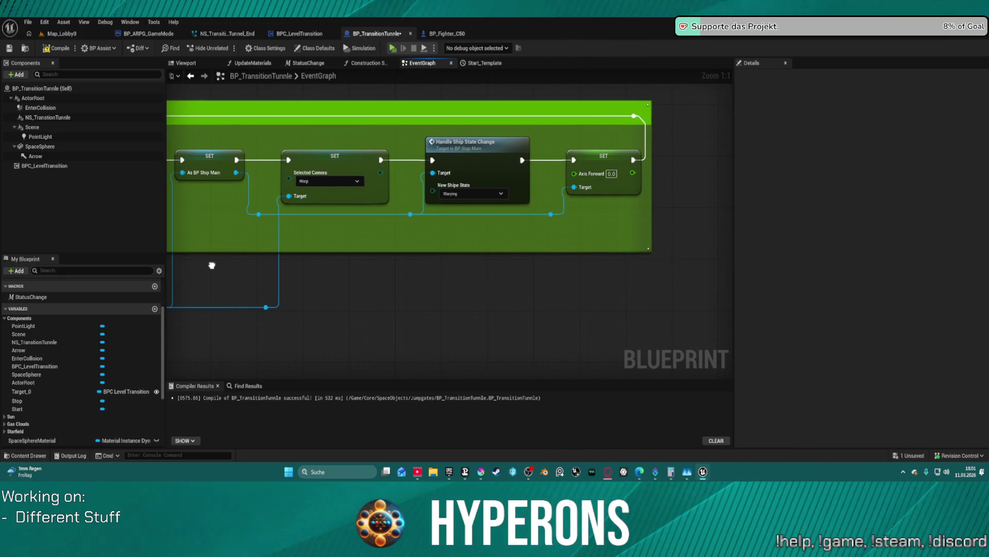
scroll(212, 265, down, 3)
drag(242, 256, 275, 91)
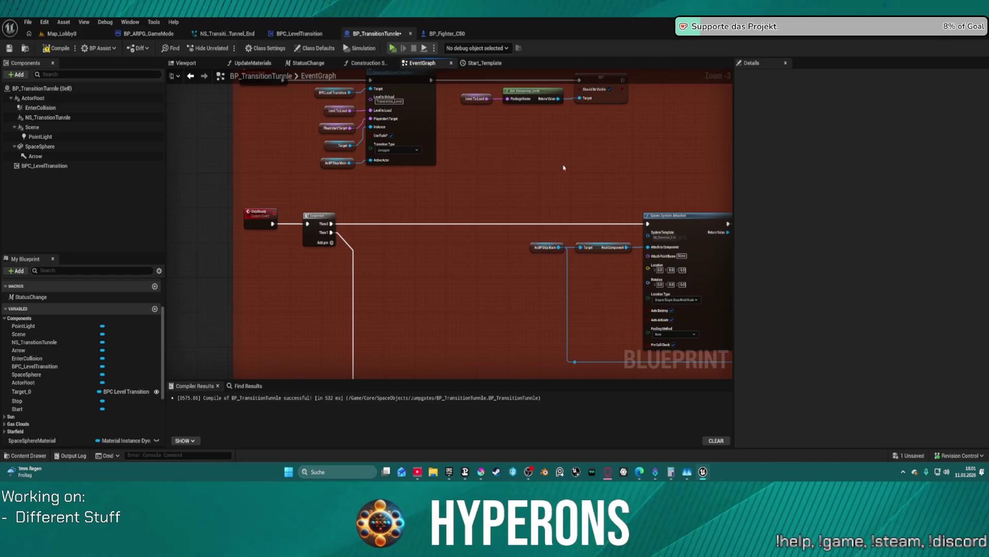
scroll(435, 115, down, 1)
mouse_move(435, 115)
mouse_down()
mouse_move(389, 60)
mouse_move(362, 114)
mouse_move(194, 346)
mouse_move(484, 297)
mouse_up()
scroll(631, 194, up, 3)
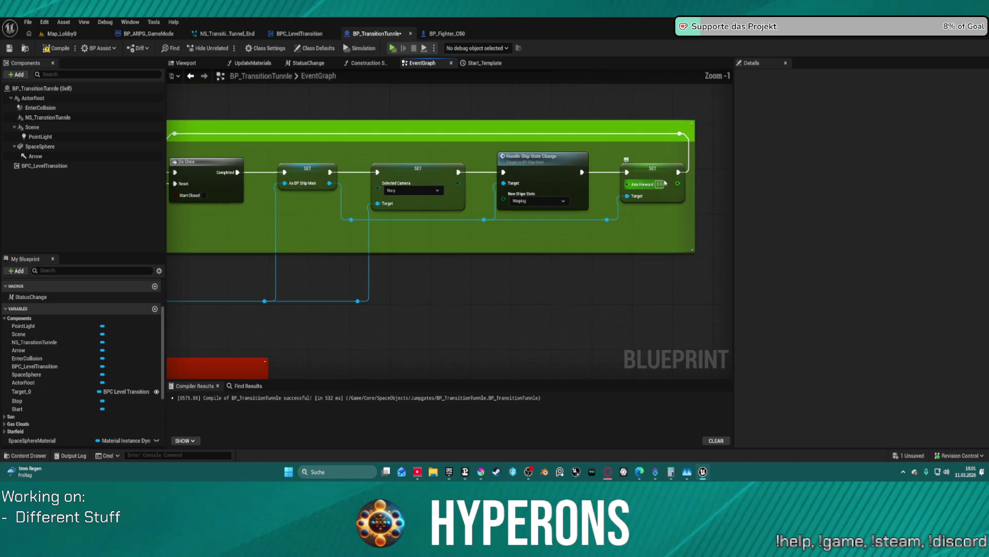
click(651, 173)
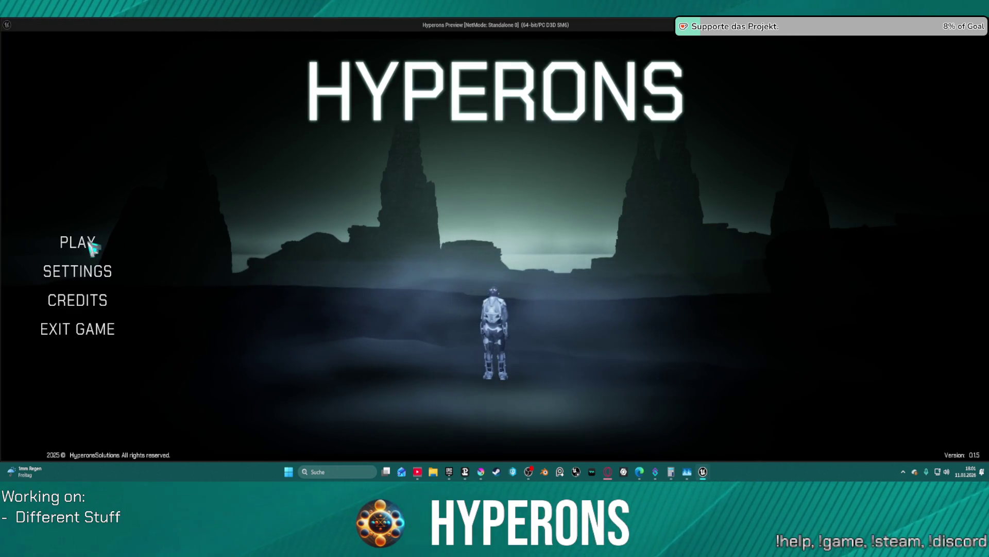
Start a game with the existing character, fly through the gate to Pollux firing lasers, then exit.
click(233, 237)
click(320, 212)
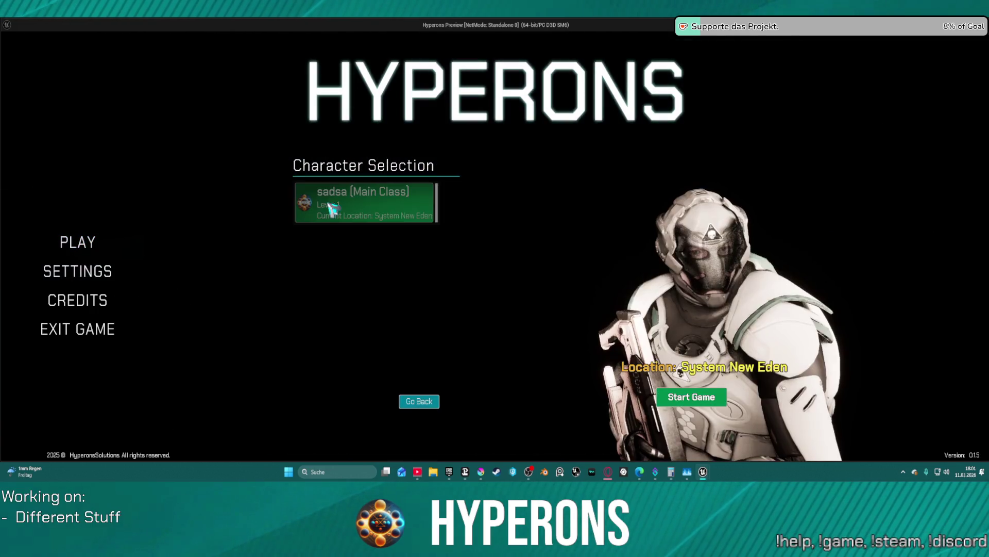
click(692, 395)
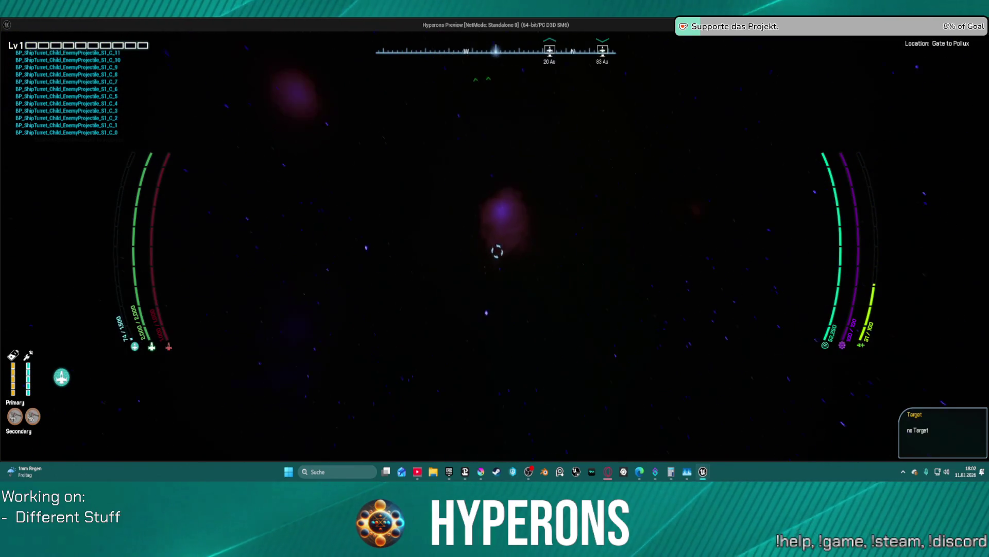
click(496, 247)
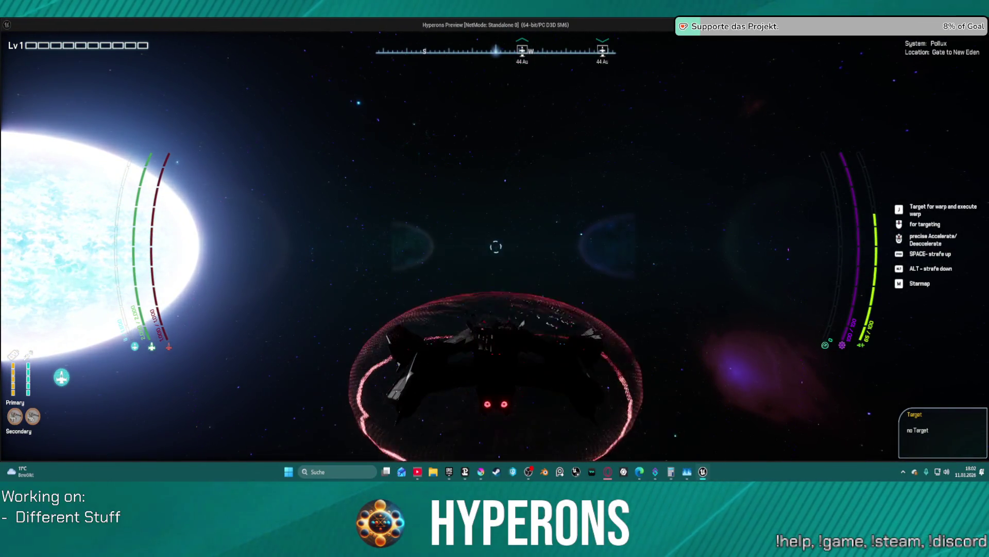
key(Escape)
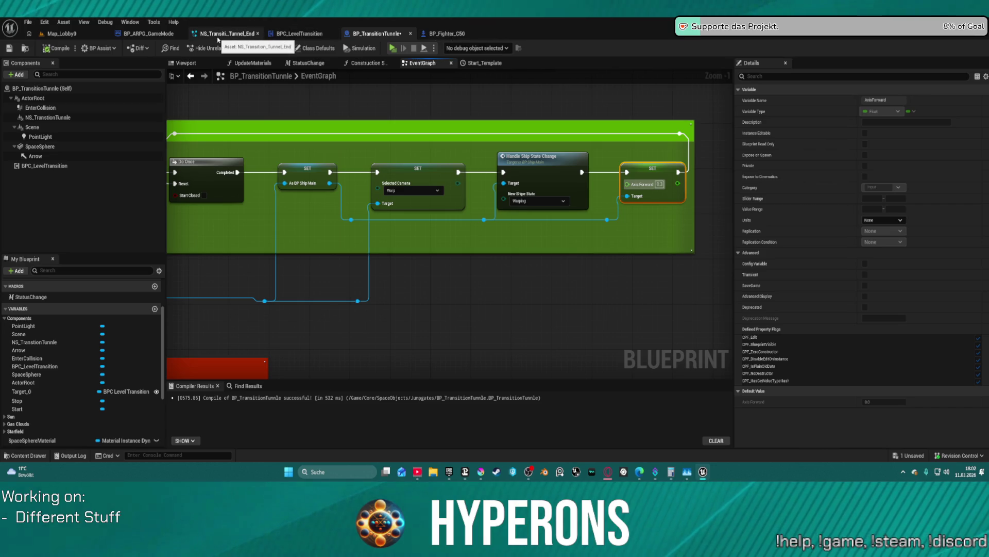
click(164, 37)
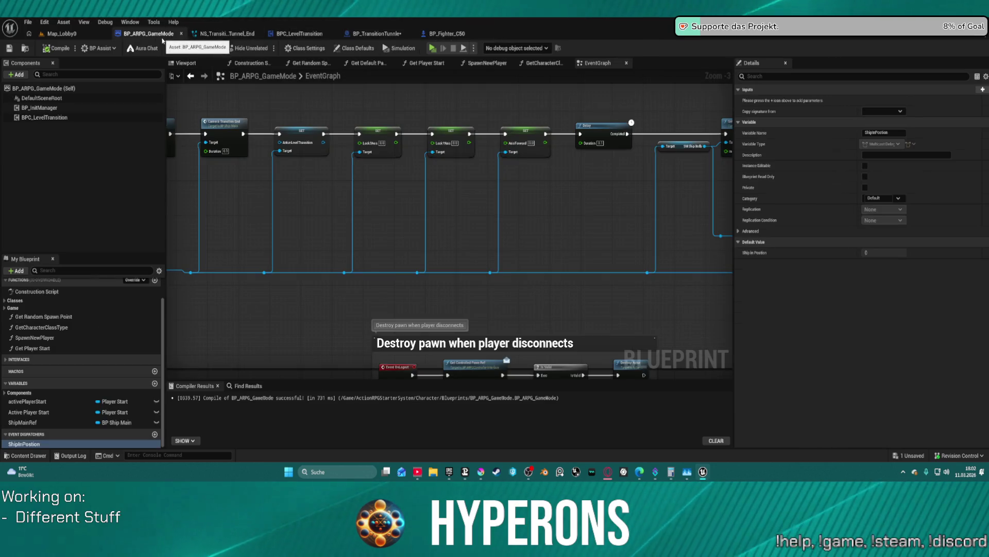
scroll(472, 218, down, 2)
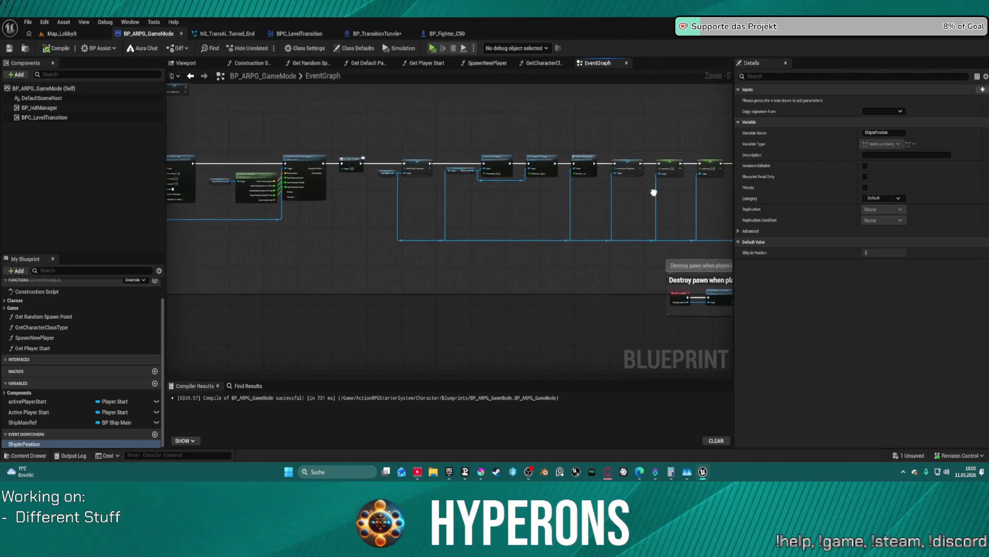
scroll(633, 193, up, 2)
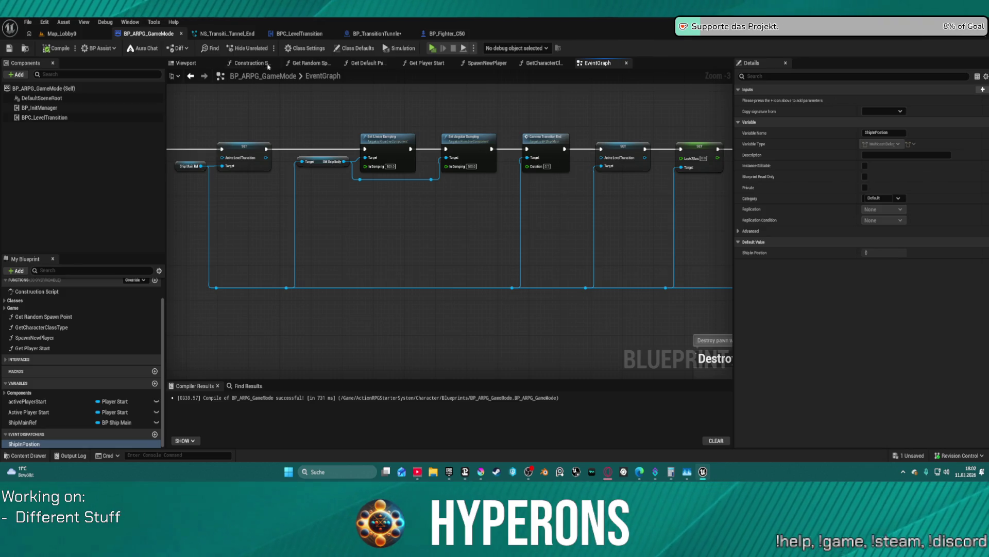
click(402, 37)
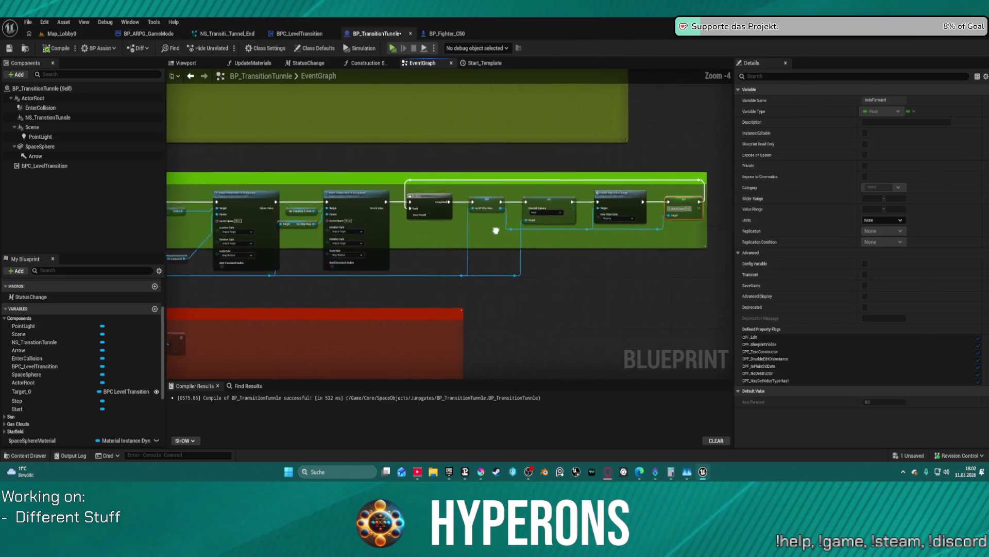
mouse_move(593, 309)
mouse_down()
mouse_move(465, 288)
mouse_move(345, 109)
mouse_up()
mouse_move(667, 129)
mouse_down()
mouse_move(618, 164)
mouse_move(424, 170)
mouse_move(614, 152)
mouse_up()
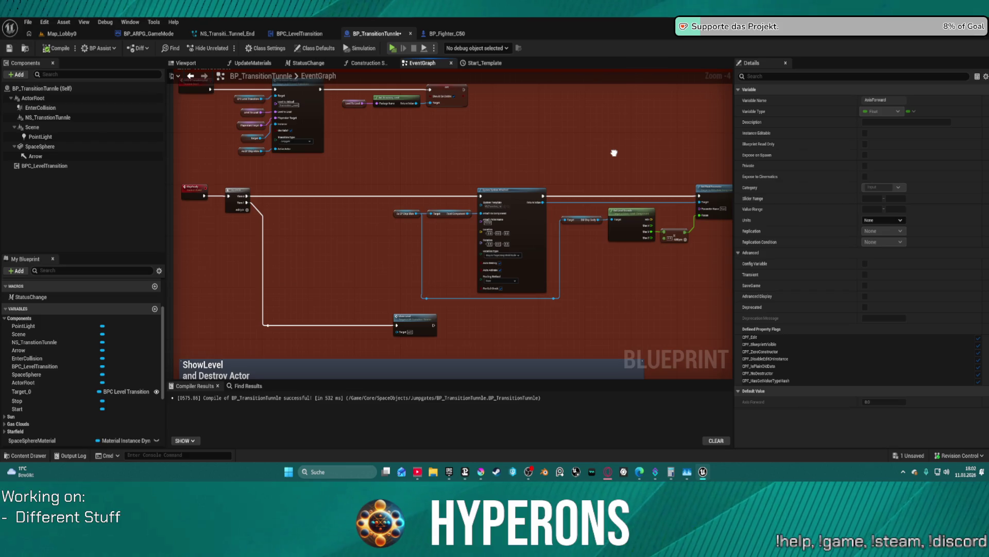
scroll(614, 153, up, 1)
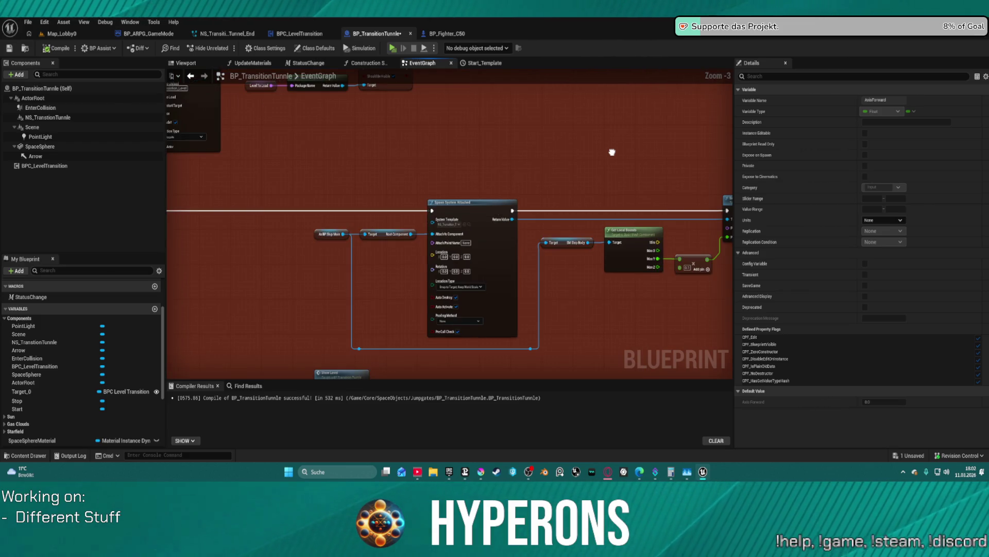